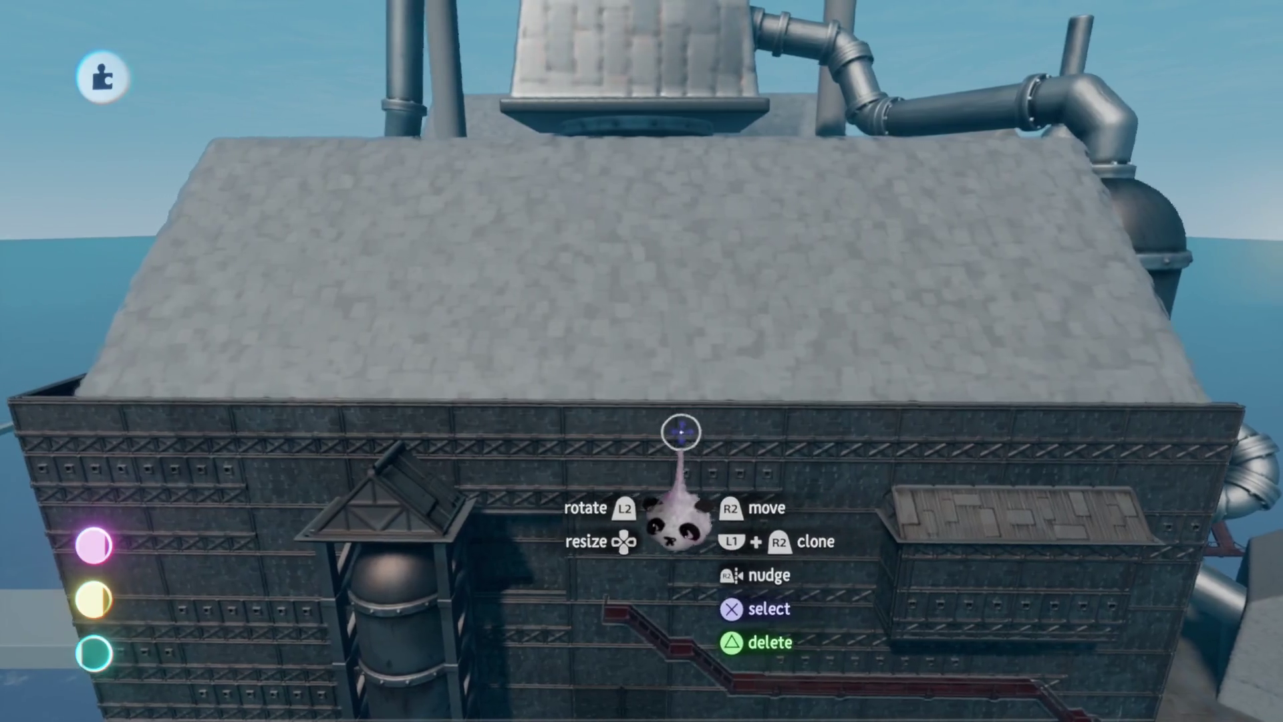
- Select the three wall panels, lift them onto the roof and stack clone rows into a twelve-panel grid
click(165, 430)
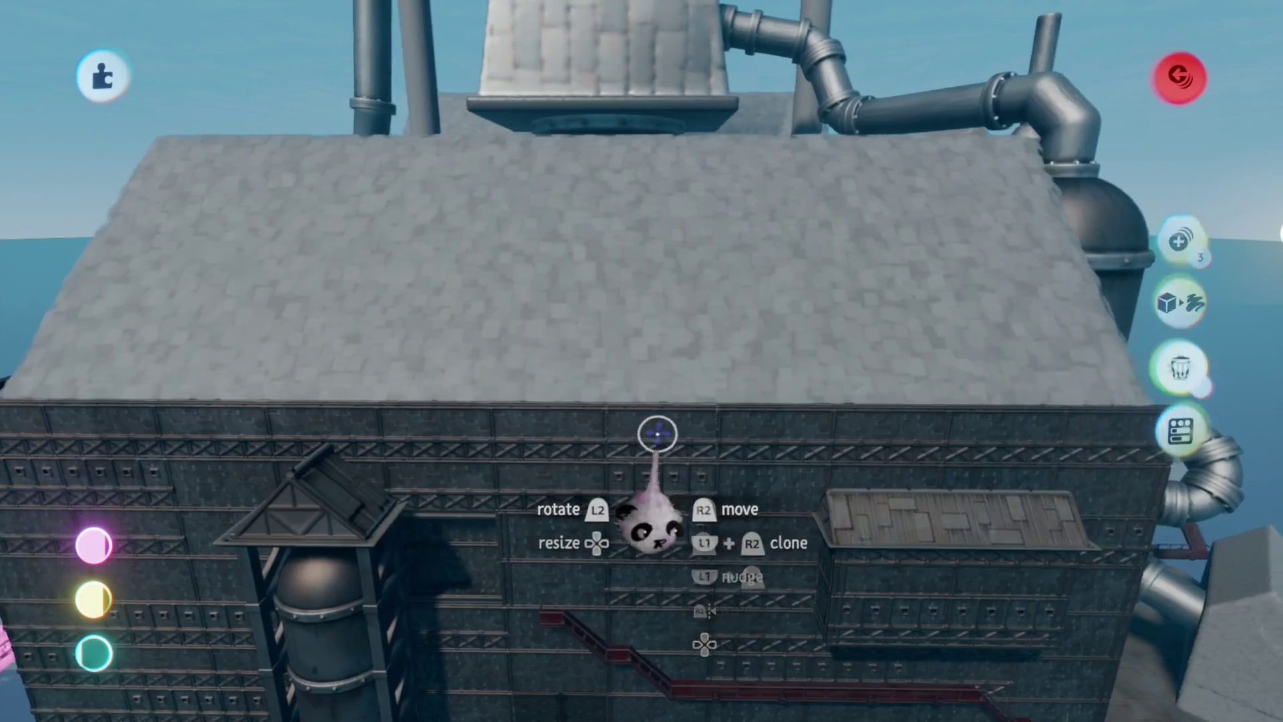
click(804, 424)
click(874, 439)
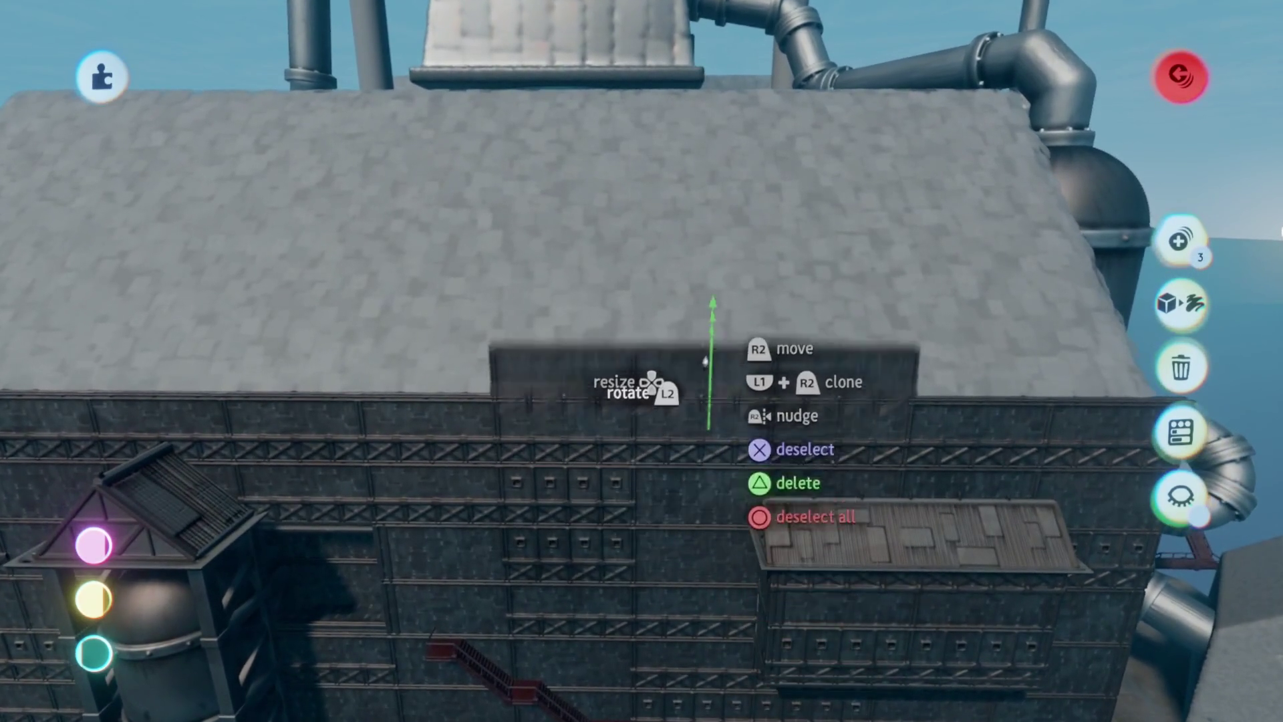
mouse_move(705, 361)
mouse_down()
mouse_move(702, 257)
mouse_move(677, 360)
mouse_up()
key(Up)
key(Up)
key(Up)
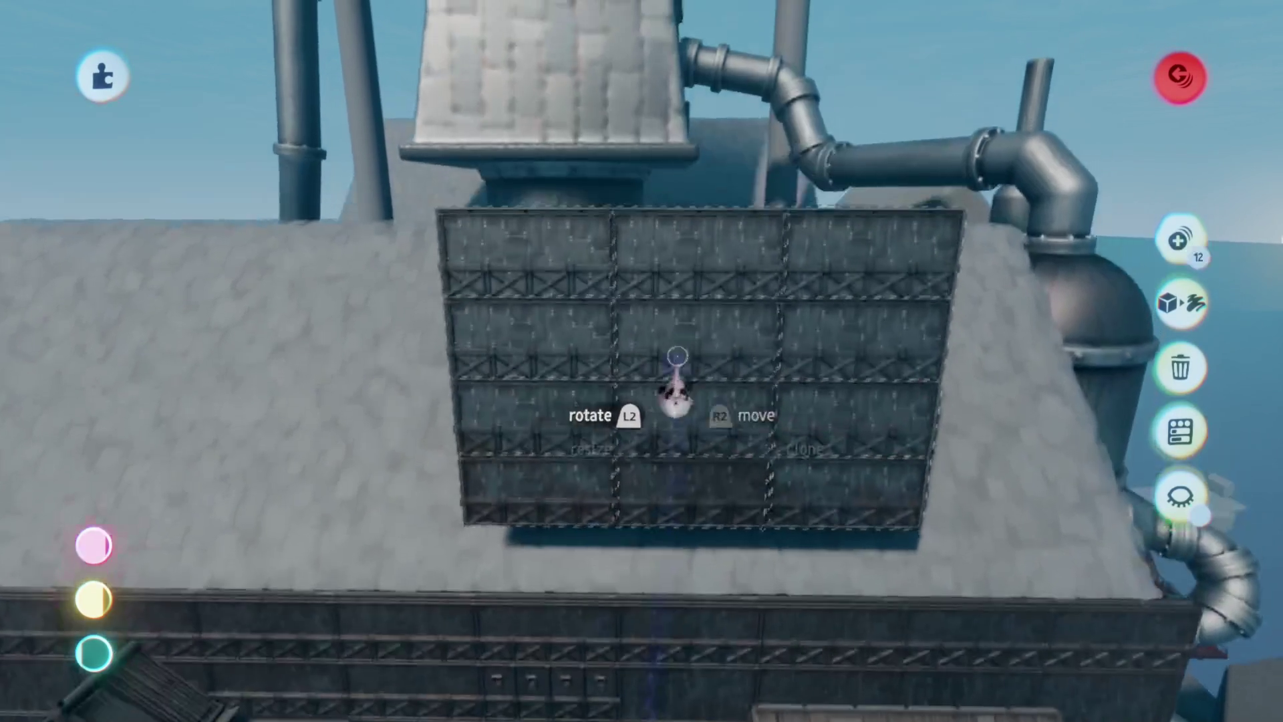
- Dismiss the panels' outer properties and tilt the cloned stack back along the roof slope
key(t)
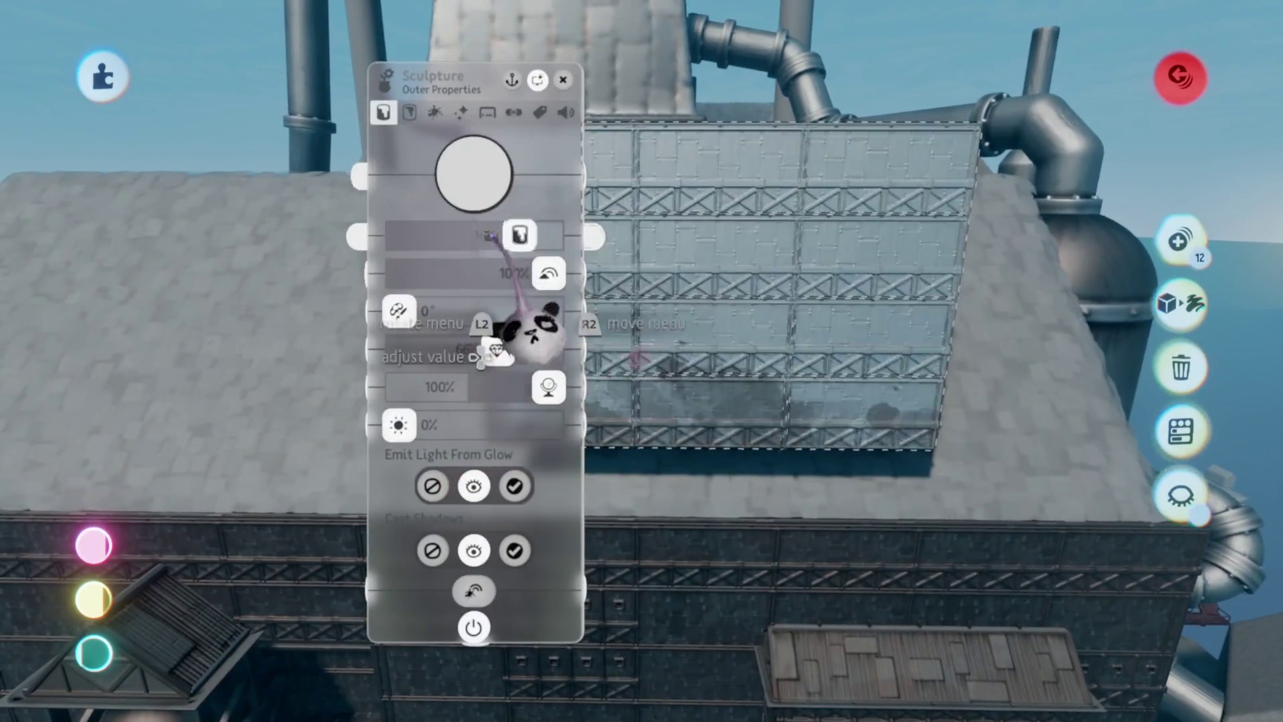
key(Escape)
mouse_move(690, 389)
mouse_down()
mouse_move(699, 426)
mouse_move(687, 414)
mouse_move(681, 476)
mouse_move(635, 401)
mouse_move(637, 468)
mouse_up()
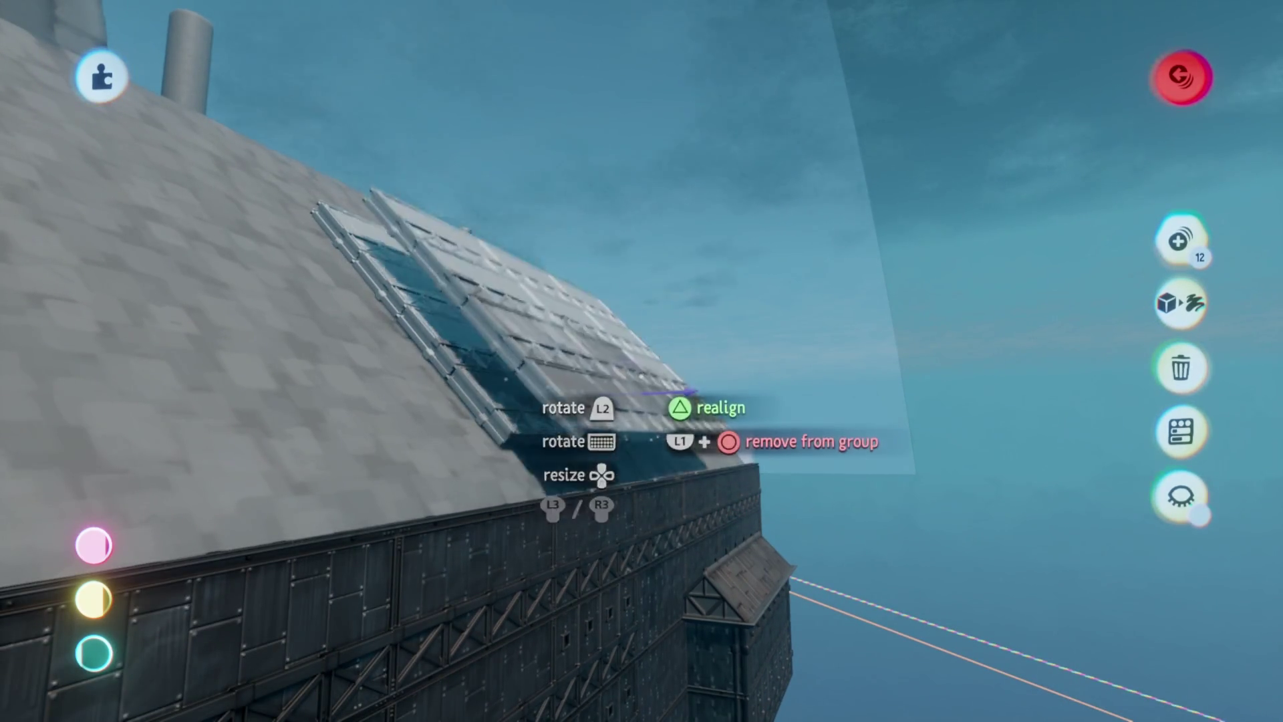
- Rotate the corrugated panel to the roof angle and set it down flat on the slope
drag(692, 391, 715, 397)
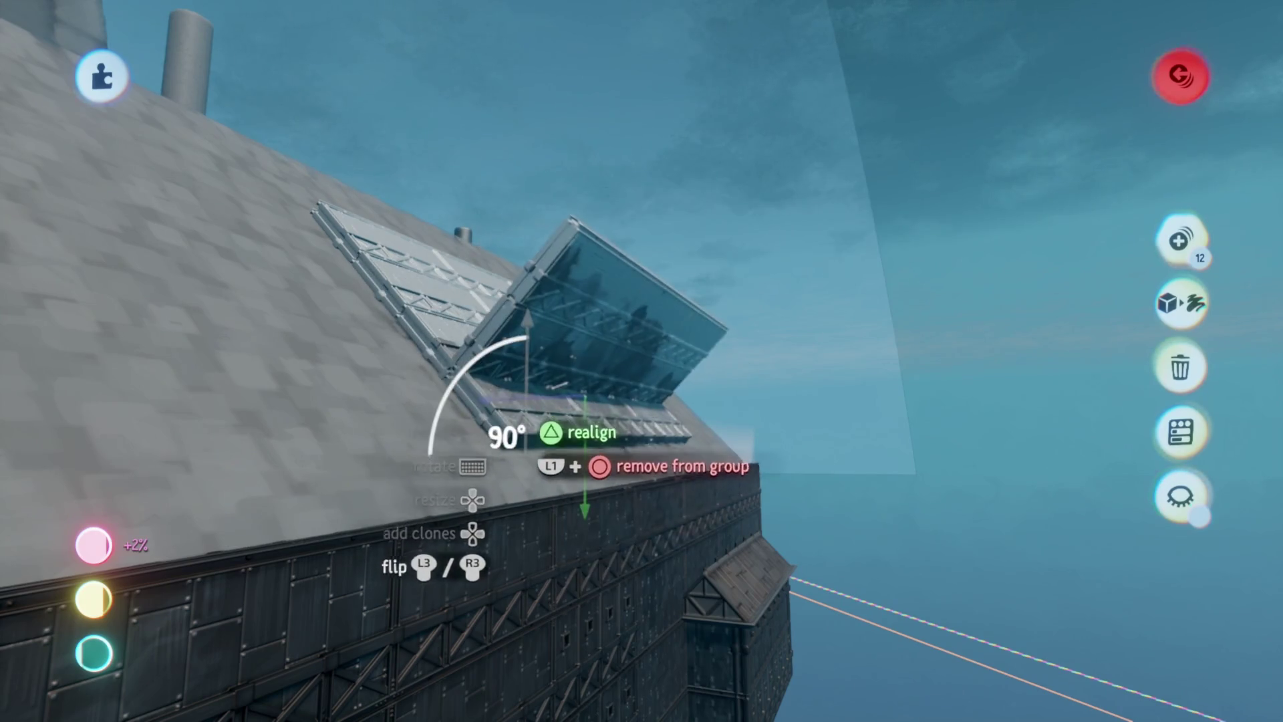
mouse_move(568, 395)
mouse_down()
mouse_move(662, 408)
mouse_move(769, 288)
mouse_move(675, 381)
mouse_move(742, 411)
mouse_up()
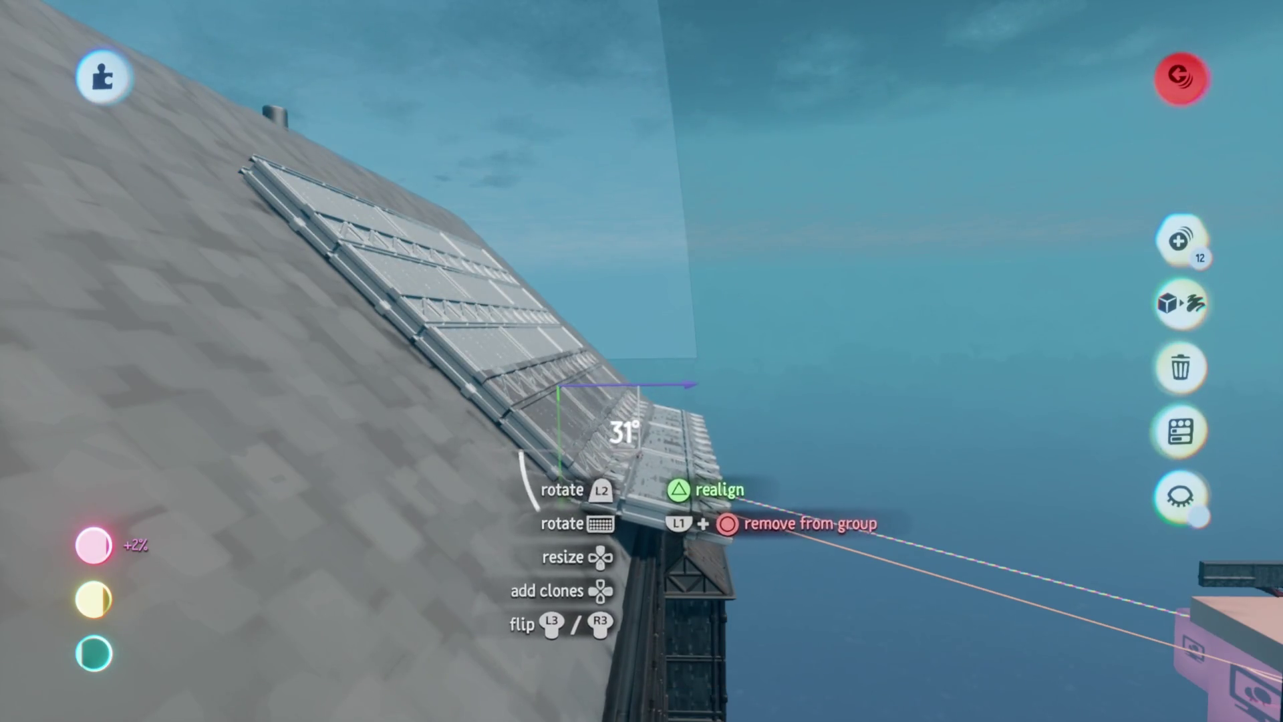
drag(620, 466, 463, 347)
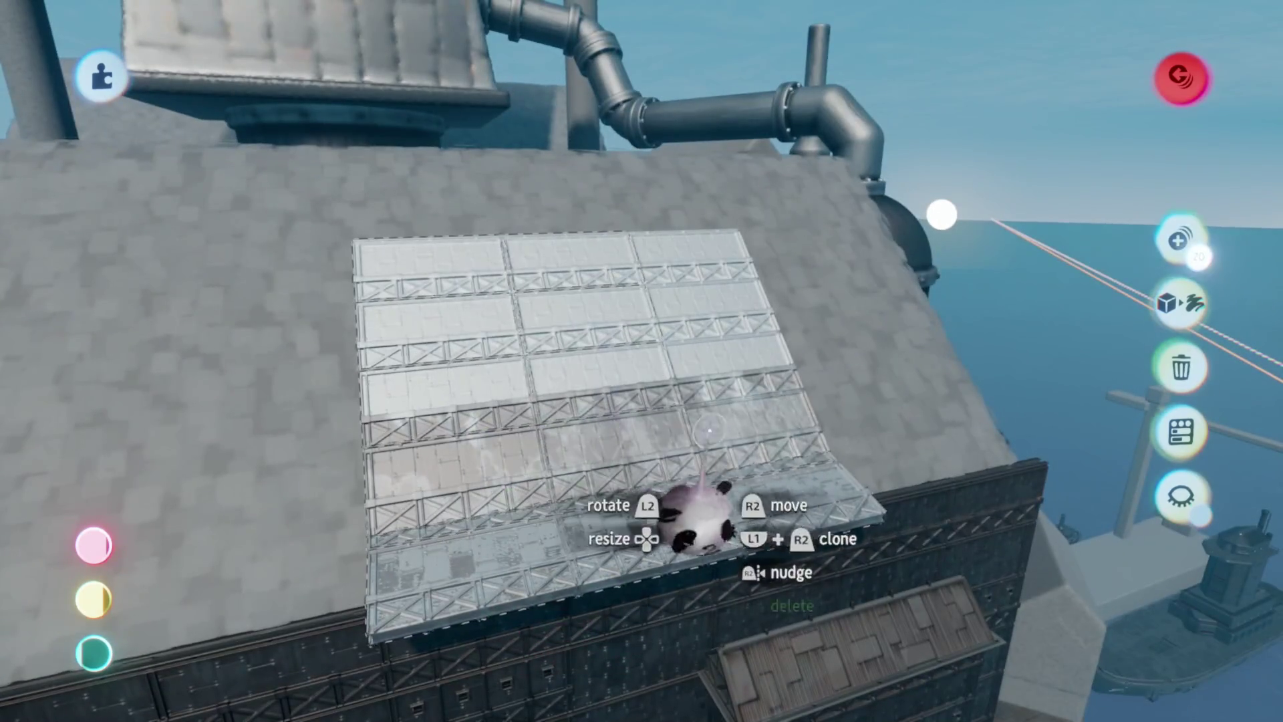
mouse_move(675, 387)
mouse_down()
mouse_move(659, 224)
mouse_move(708, 408)
mouse_up()
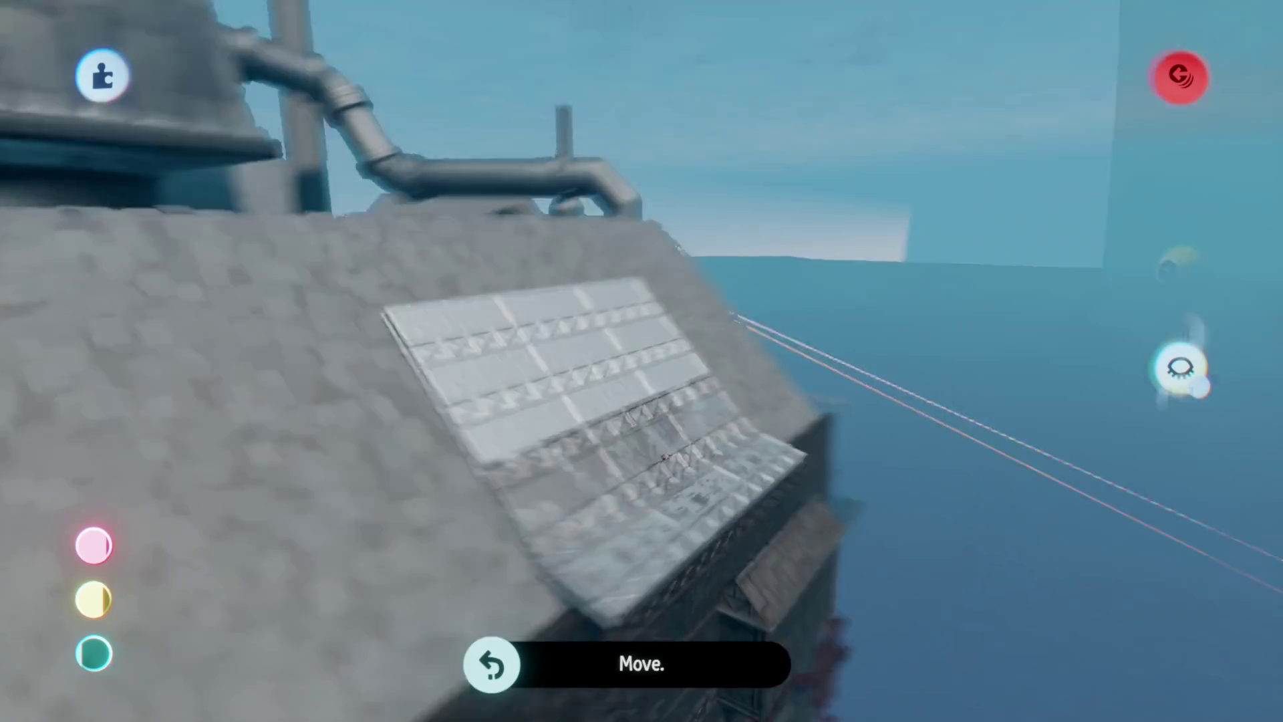
drag(664, 457, 655, 452)
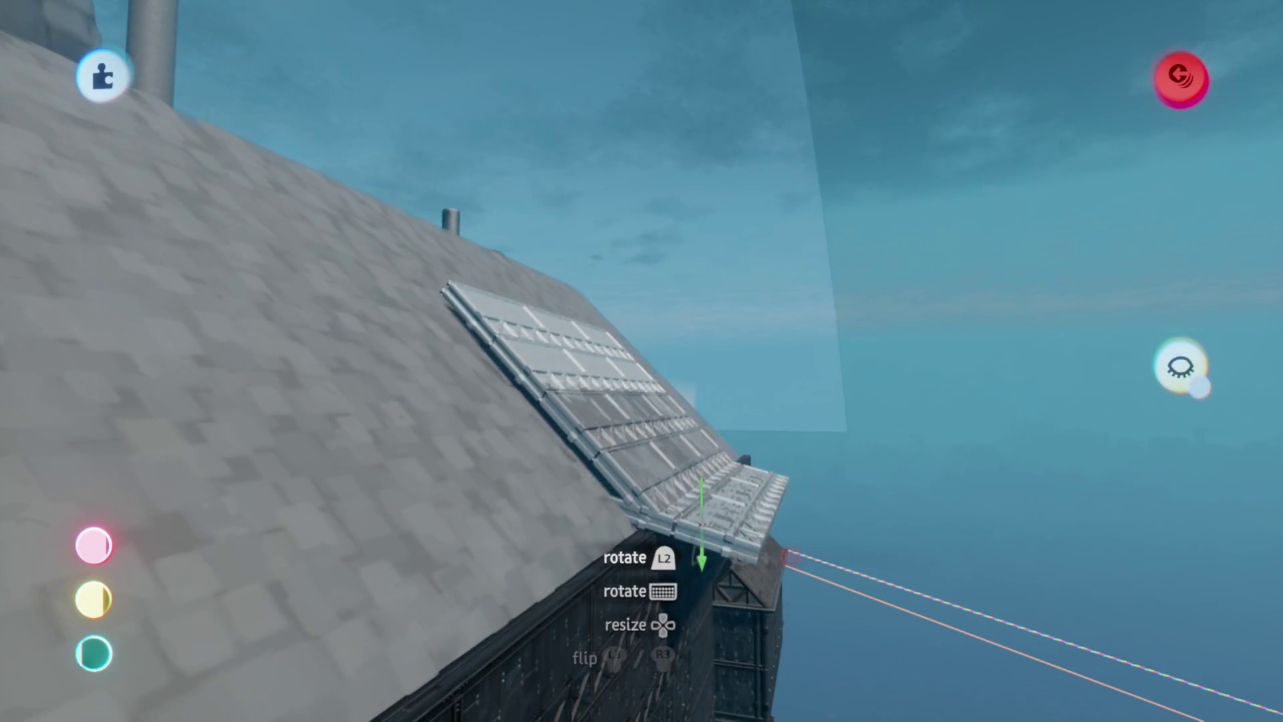
drag(702, 534, 668, 468)
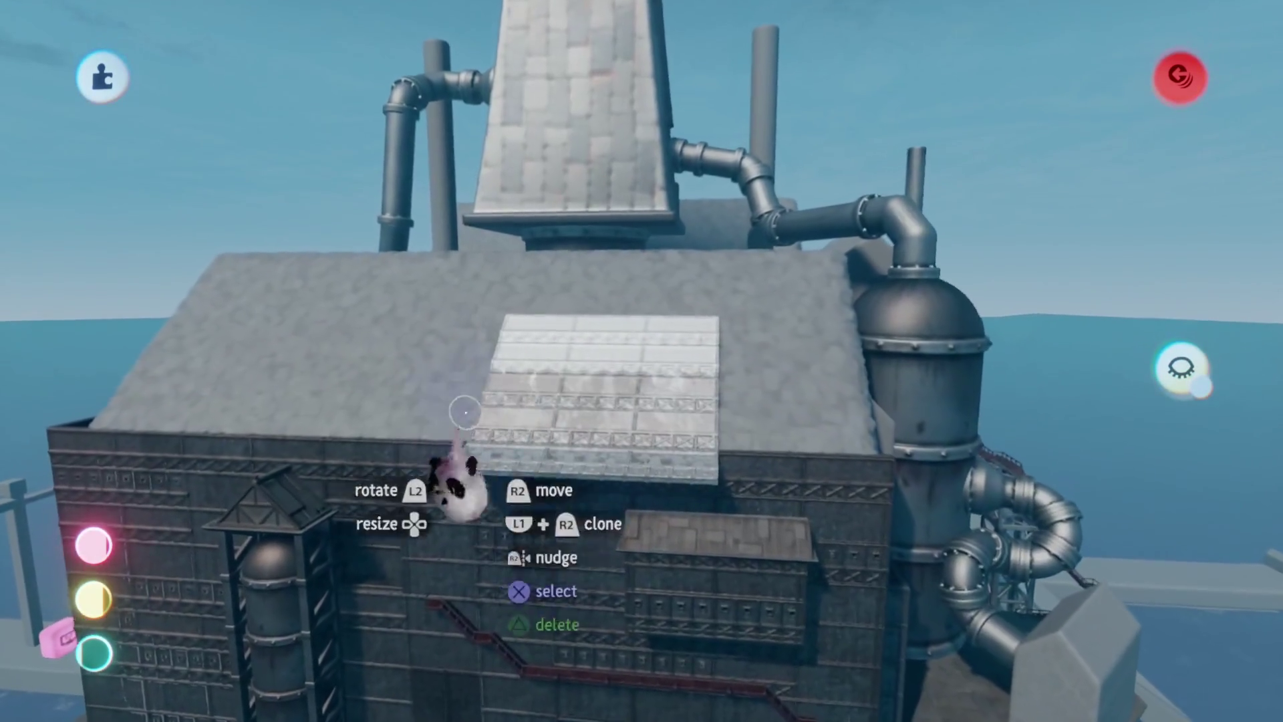
- Clone the roof panel and move the copy up and across the roof
scroll(608, 544, up, 5)
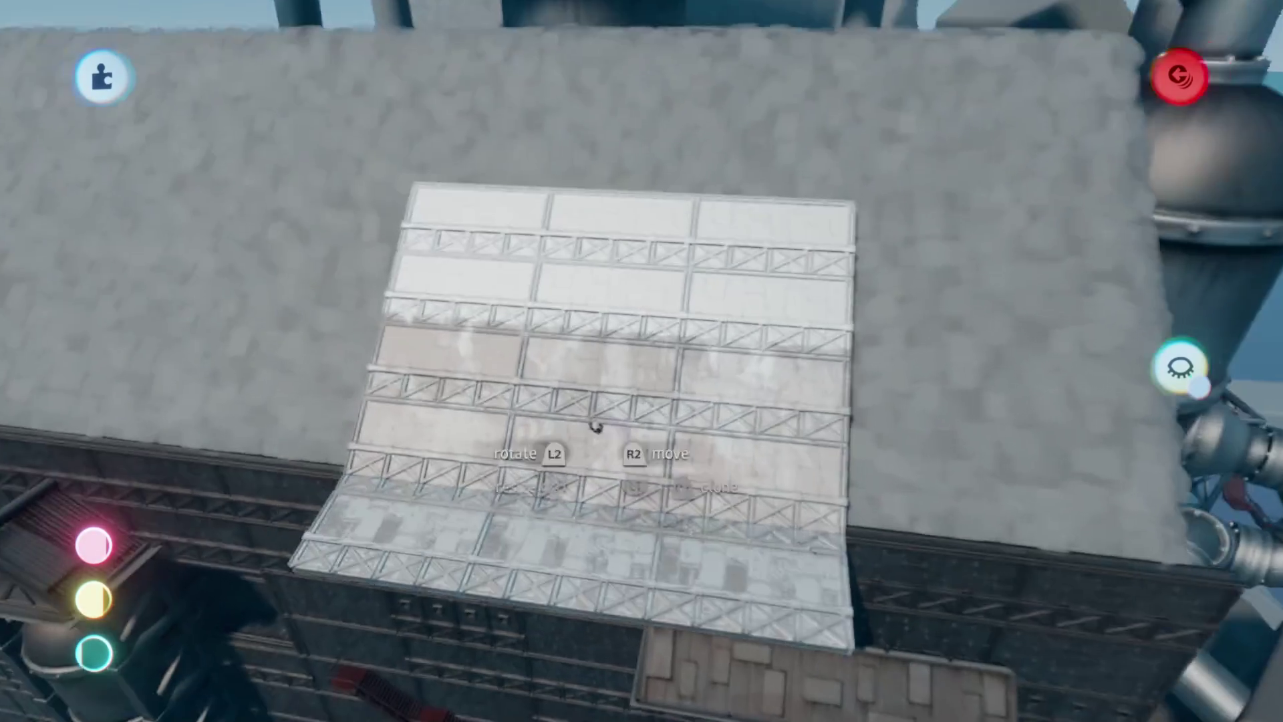
mouse_move(745, 568)
mouse_down()
mouse_move(682, 330)
mouse_move(716, 178)
mouse_move(639, 518)
mouse_up()
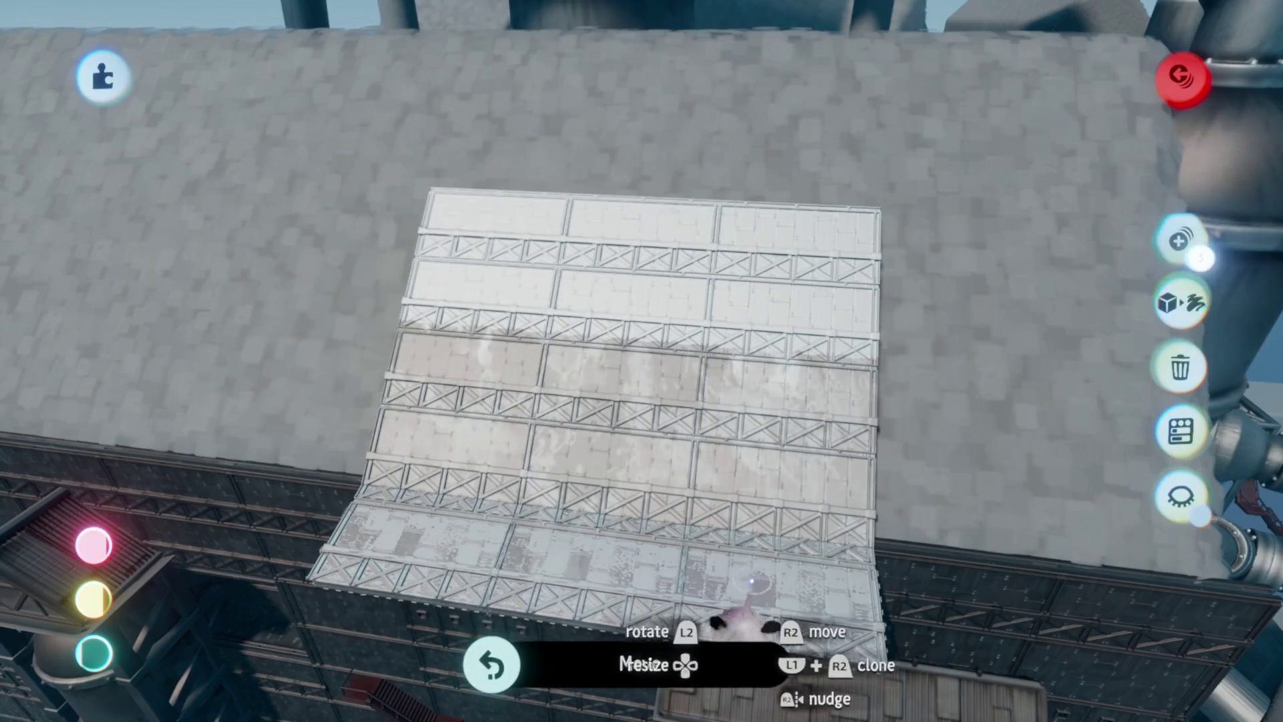
mouse_move(752, 583)
mouse_down()
mouse_move(458, 367)
mouse_move(610, 444)
mouse_move(588, 419)
mouse_up()
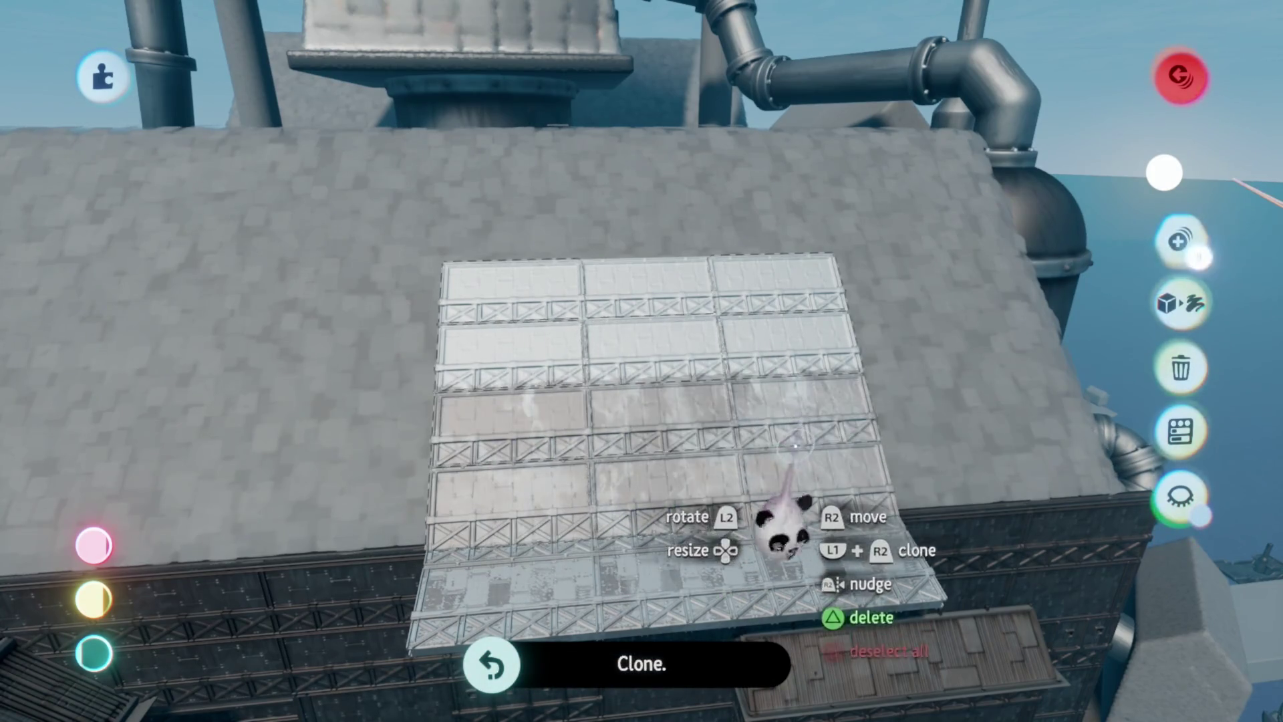
- Pull a clone of the roof panel higher up the slope and tilt it to match the pitch
mouse_move(691, 452)
mouse_down()
mouse_move(613, 275)
mouse_move(675, 348)
mouse_up()
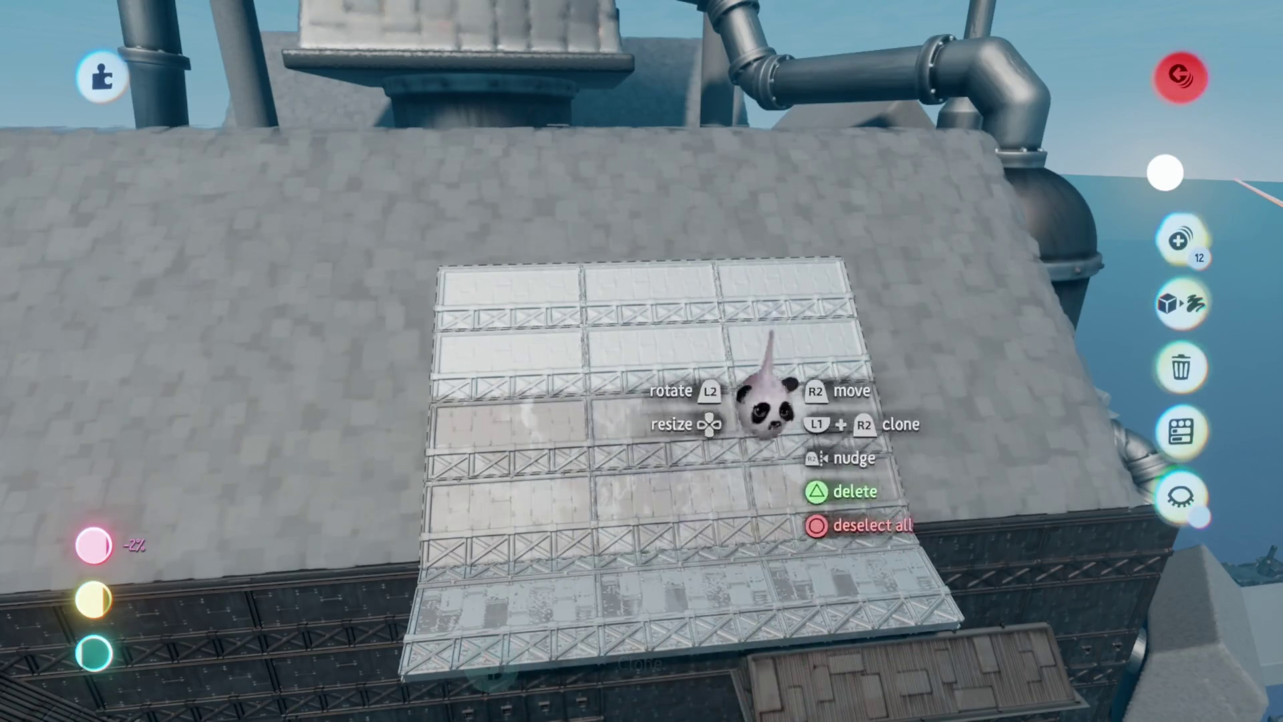
mouse_move(674, 326)
mouse_down()
mouse_move(688, 473)
mouse_move(616, 267)
mouse_move(688, 344)
mouse_move(688, 374)
mouse_up()
drag(685, 324, 730, 353)
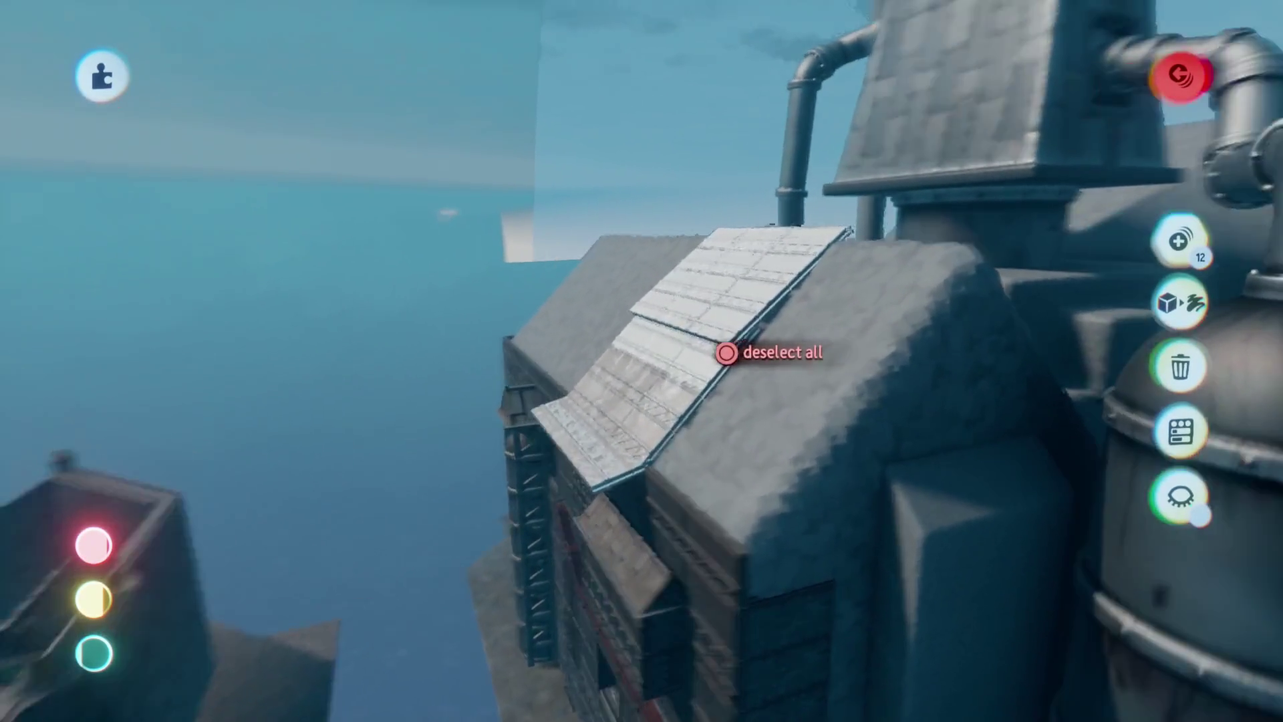
scroll(725, 484, up, 3)
scroll(701, 528, down, 3)
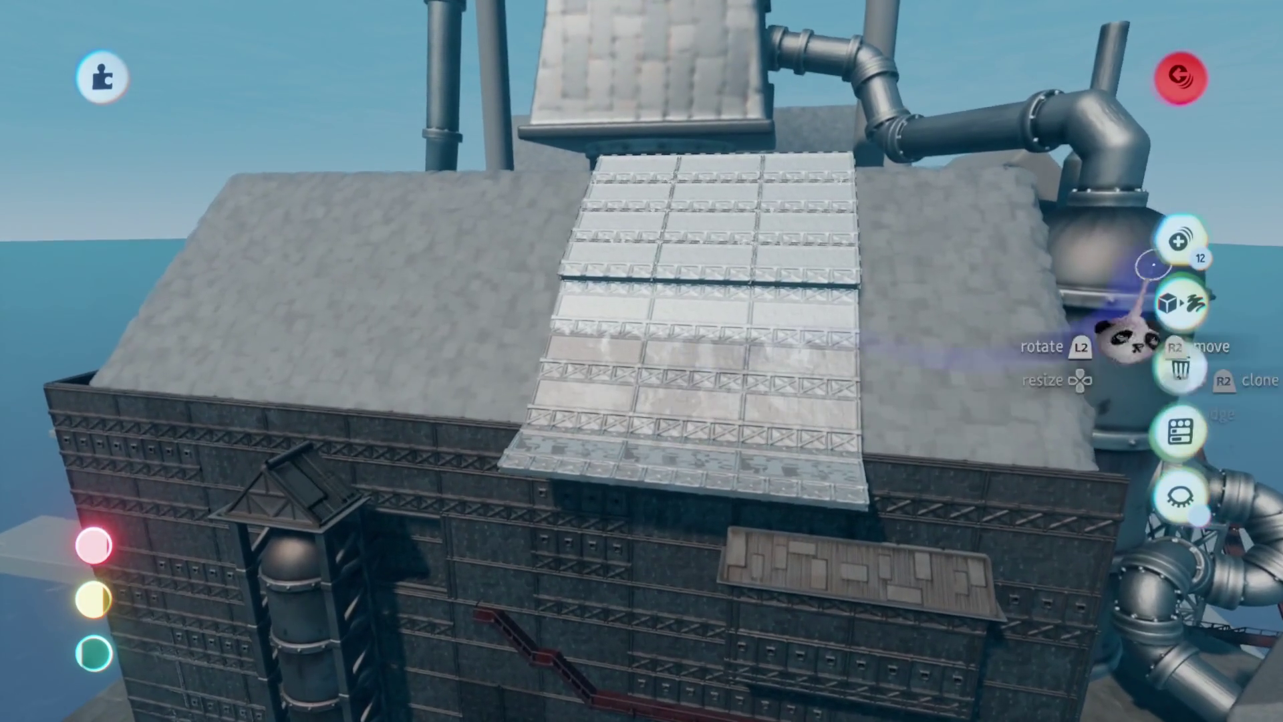
- Reposition the metal roof sheet, inspect it from several angles, then delete it
click(1178, 294)
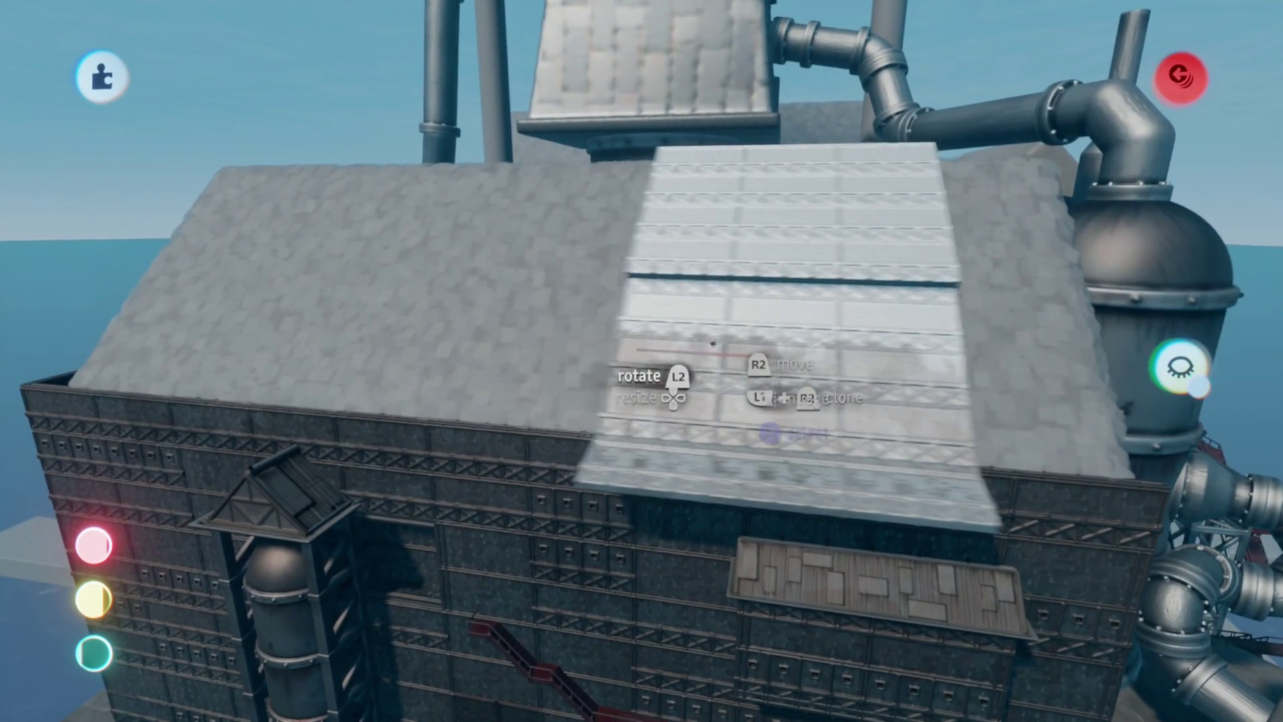
mouse_move(712, 343)
mouse_down()
mouse_move(684, 378)
mouse_move(869, 361)
mouse_move(722, 361)
mouse_up()
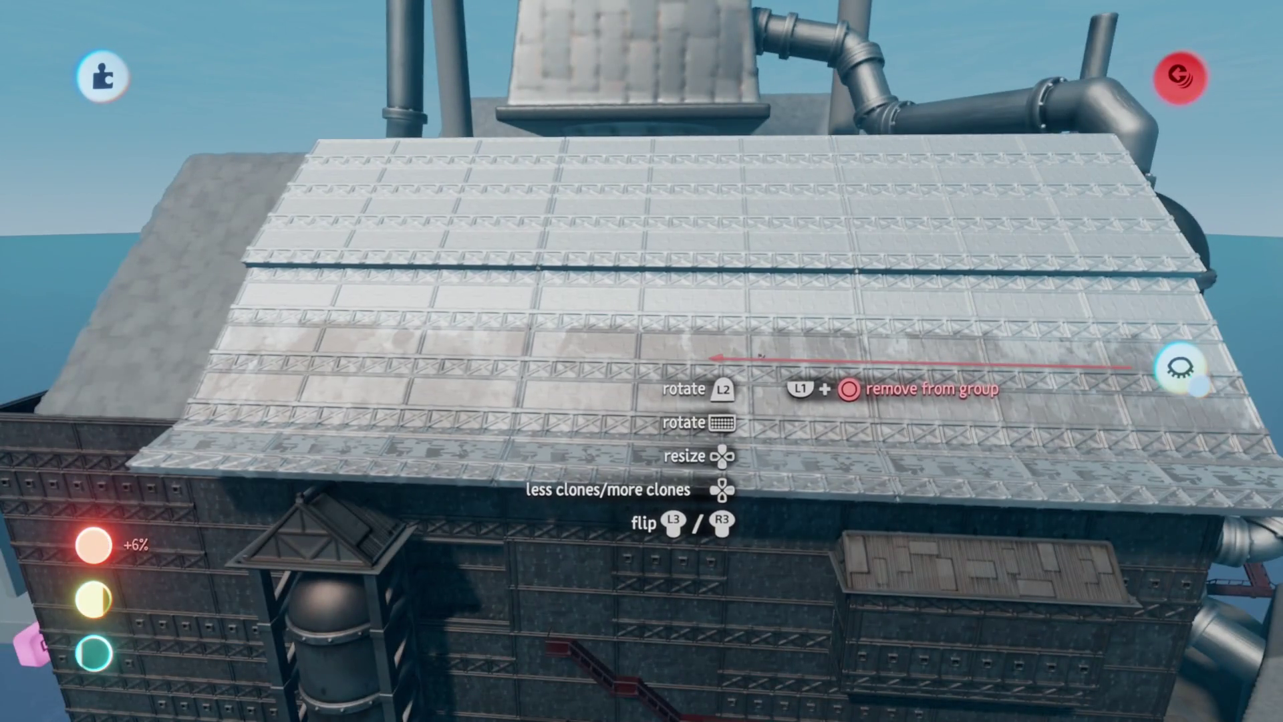
drag(763, 361, 757, 403)
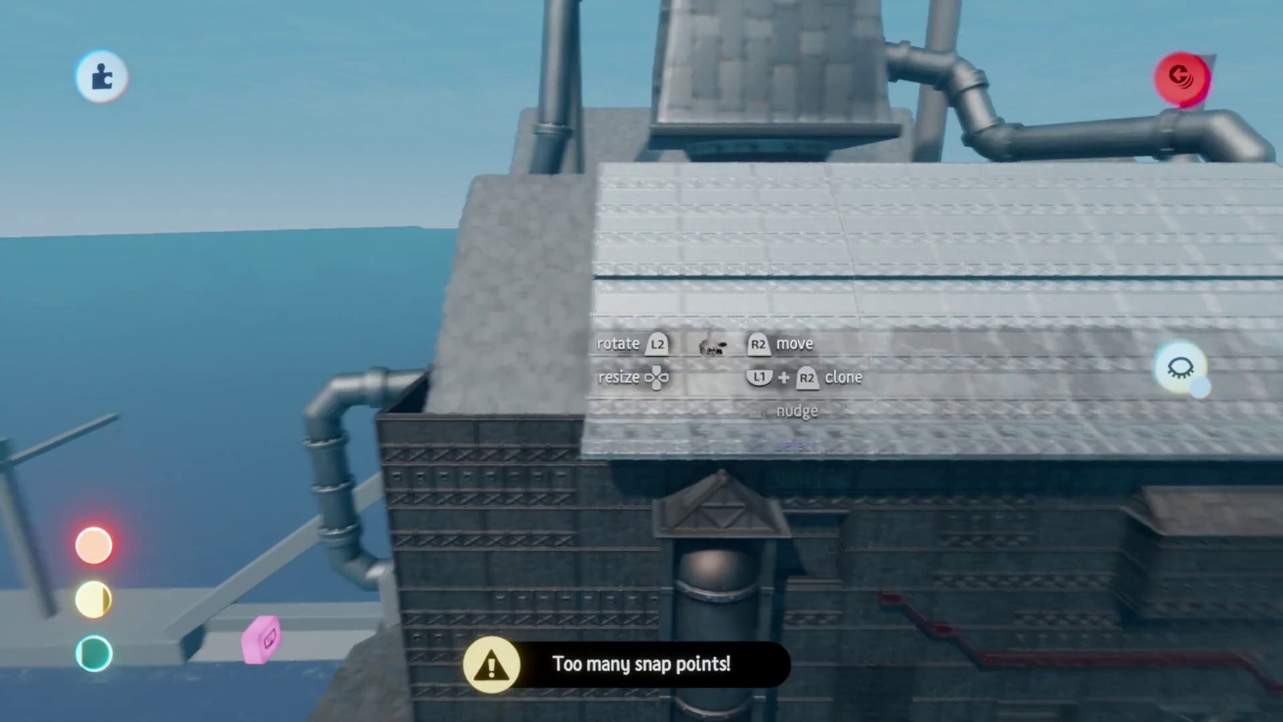
mouse_move(712, 344)
mouse_down()
mouse_move(693, 287)
mouse_move(645, 452)
mouse_move(723, 327)
mouse_move(632, 374)
mouse_move(530, 678)
mouse_up()
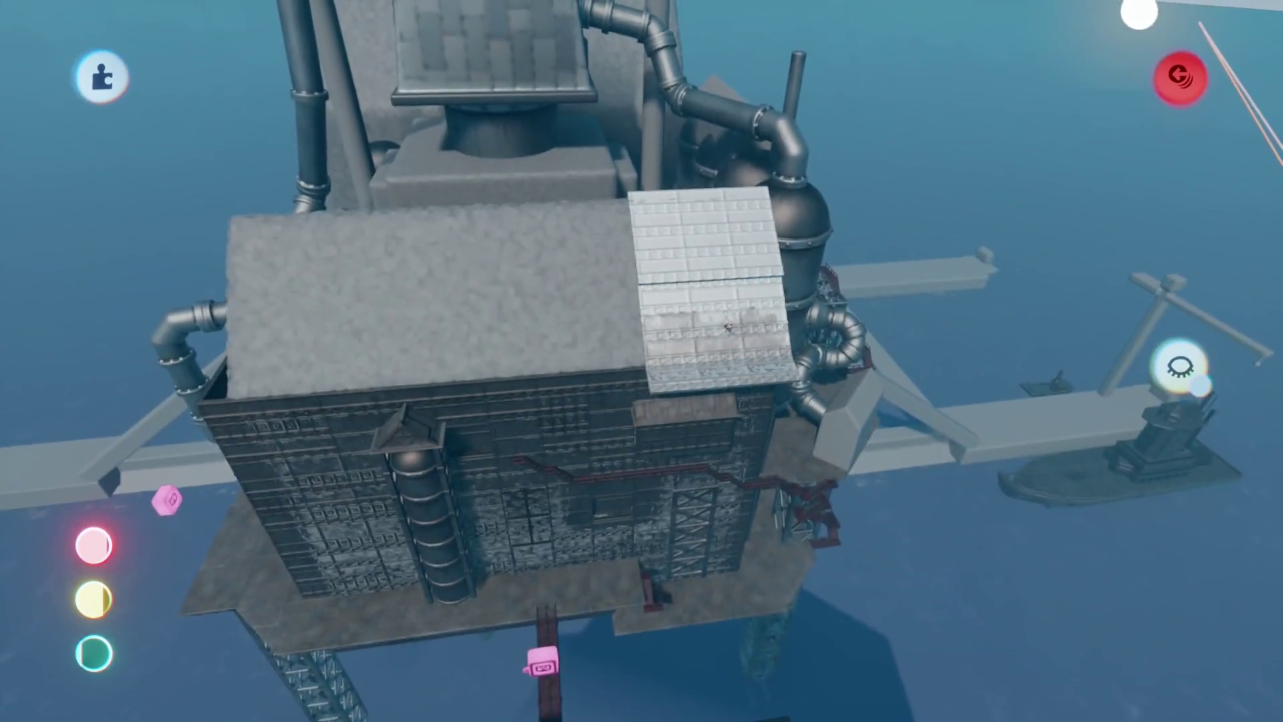
mouse_move(728, 326)
mouse_down()
mouse_move(702, 301)
mouse_move(668, 307)
mouse_move(728, 328)
mouse_up()
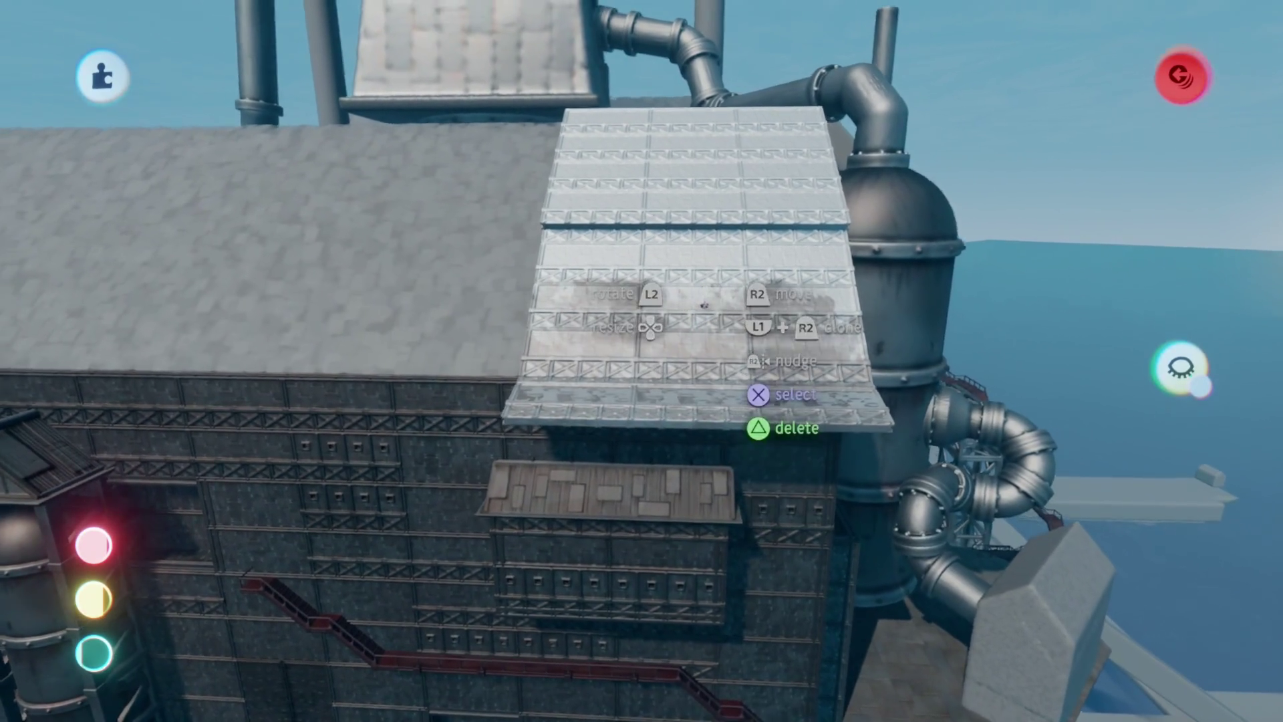
mouse_move(704, 304)
mouse_down()
mouse_move(730, 308)
mouse_move(704, 304)
mouse_move(695, 267)
mouse_up()
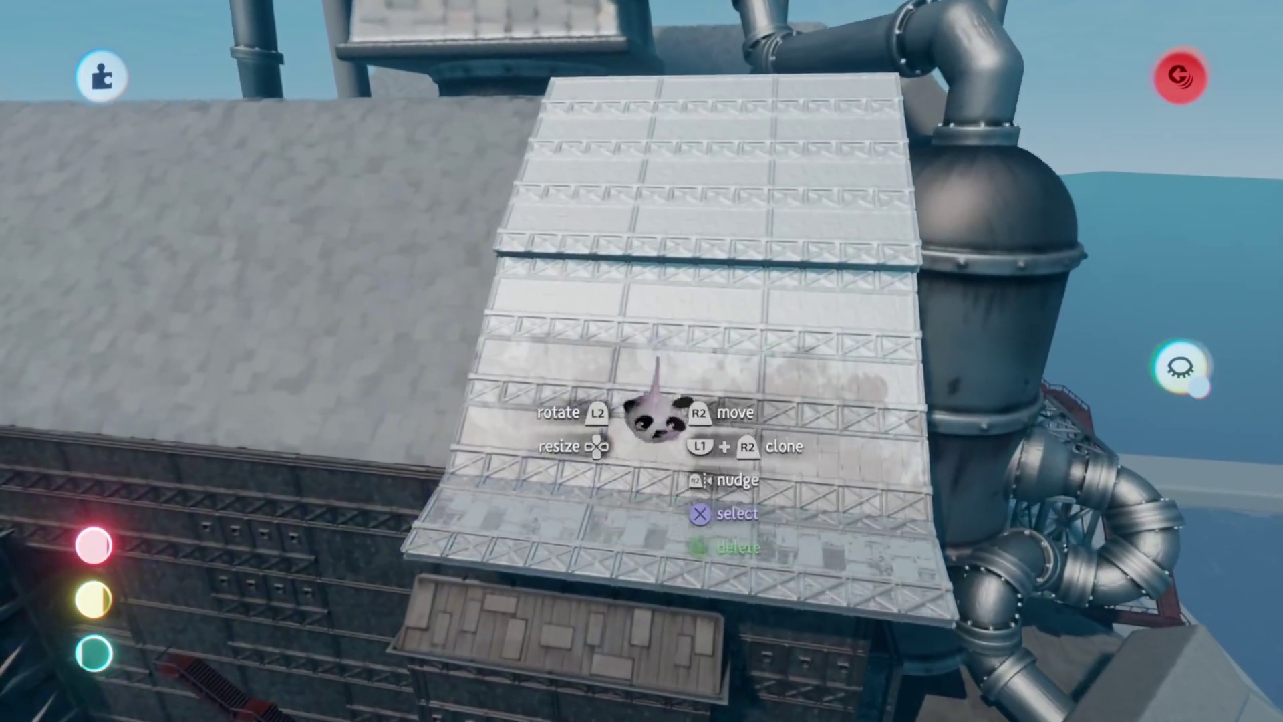
key(Delete)
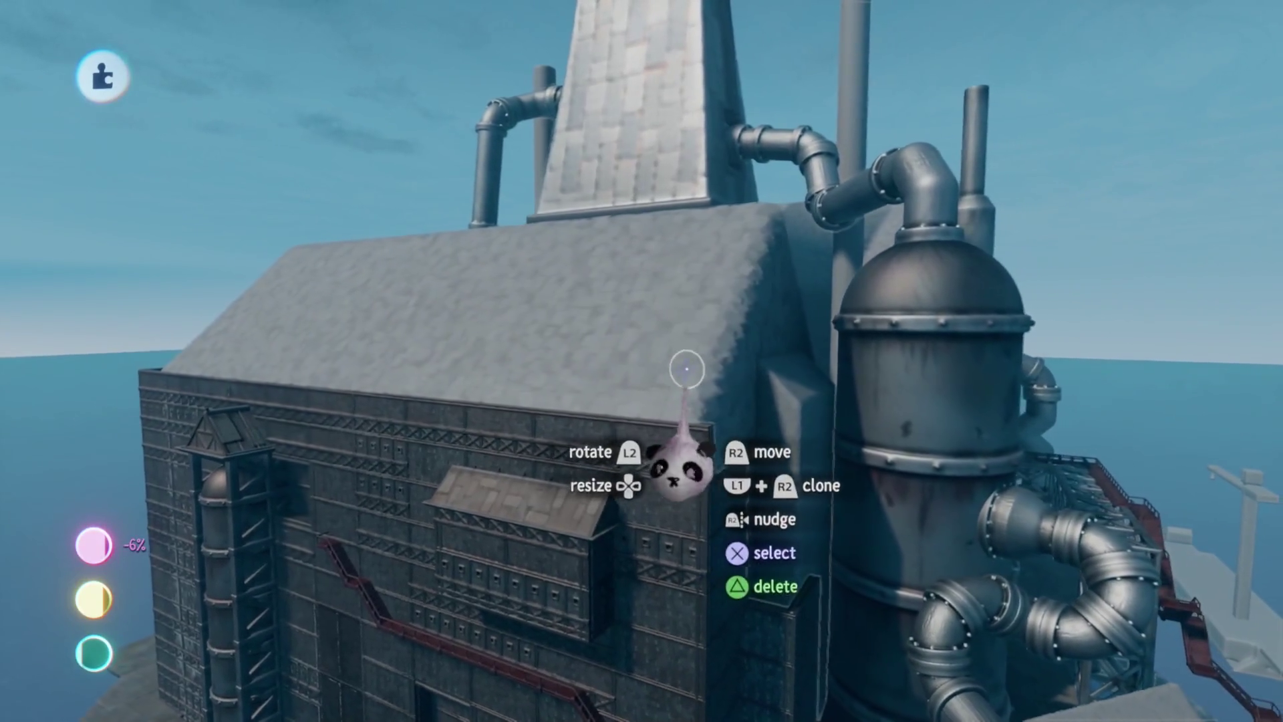
- Exit the factory creation without saving the changes
key(Escape)
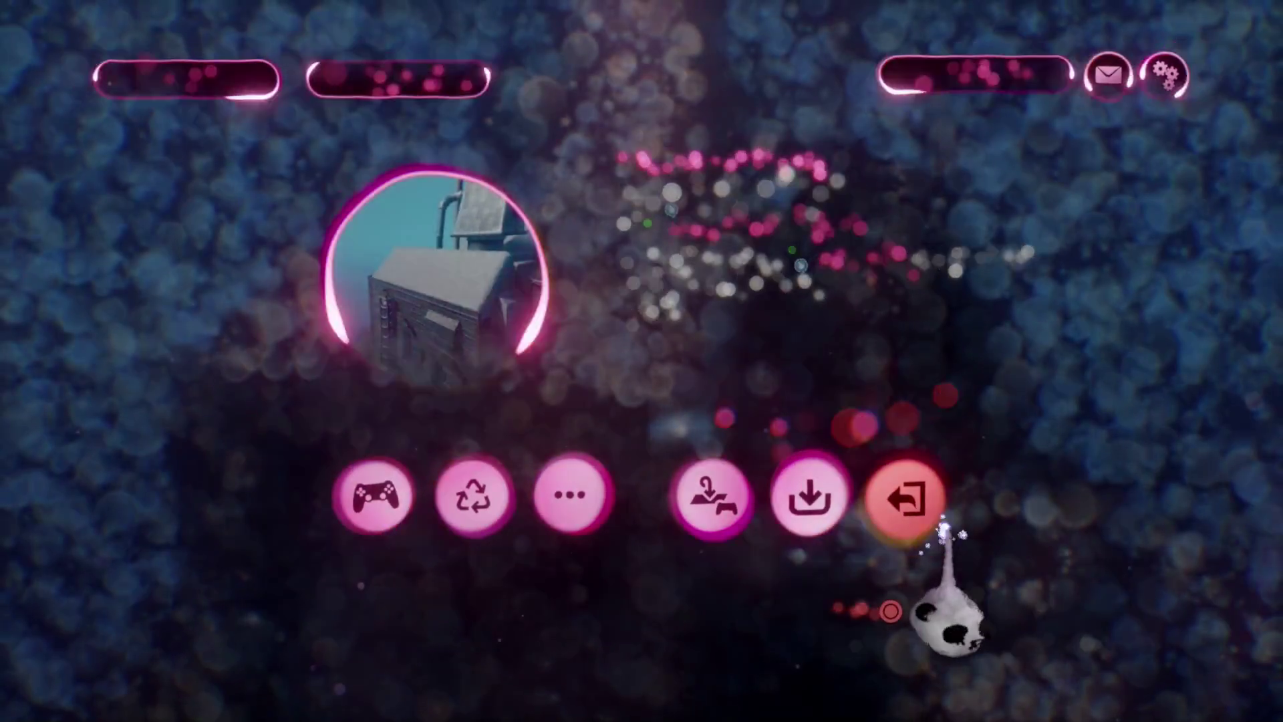
click(906, 507)
click(361, 441)
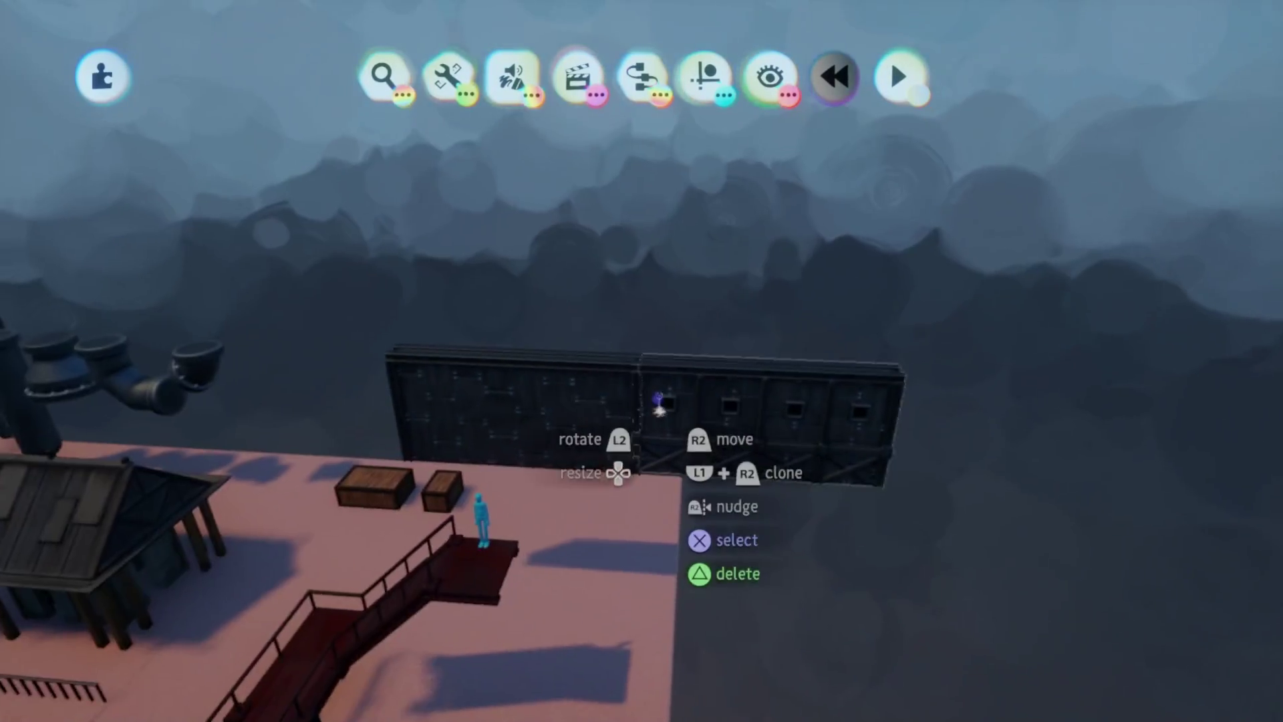
- Clone a dark riveted wall panel and place it past the wall's right end
click(706, 75)
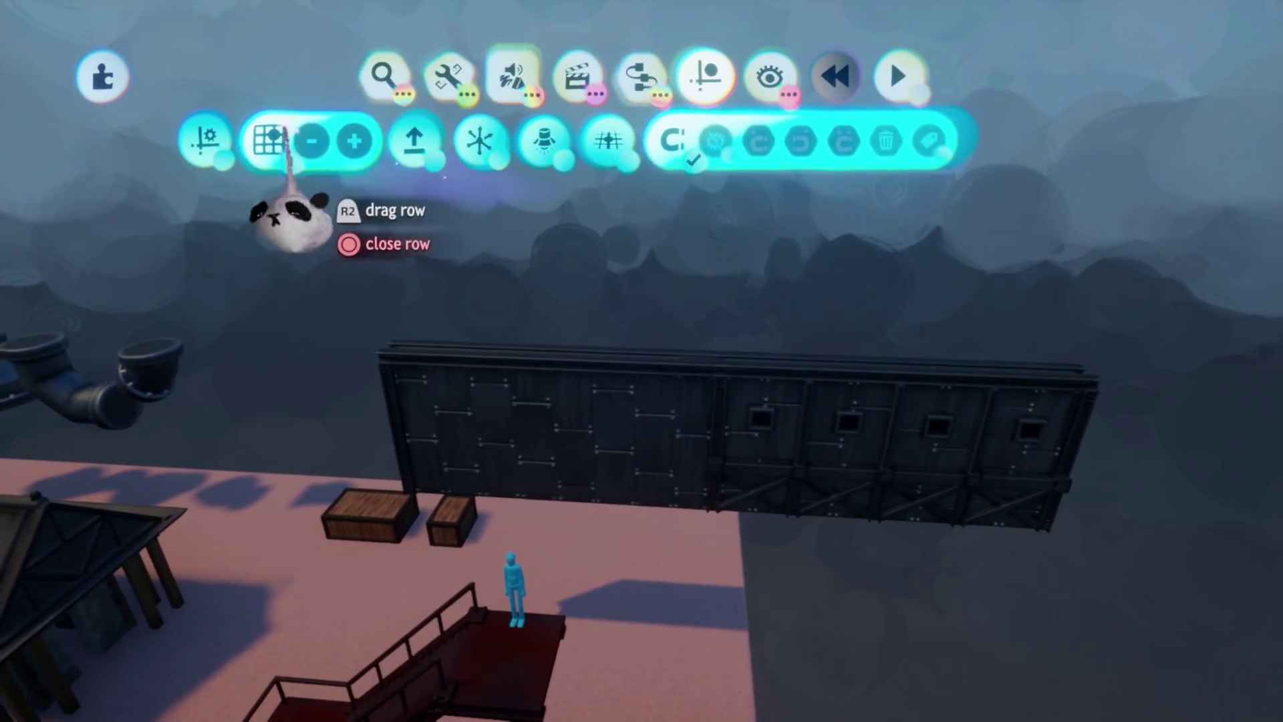
click(528, 261)
drag(528, 261, 665, 296)
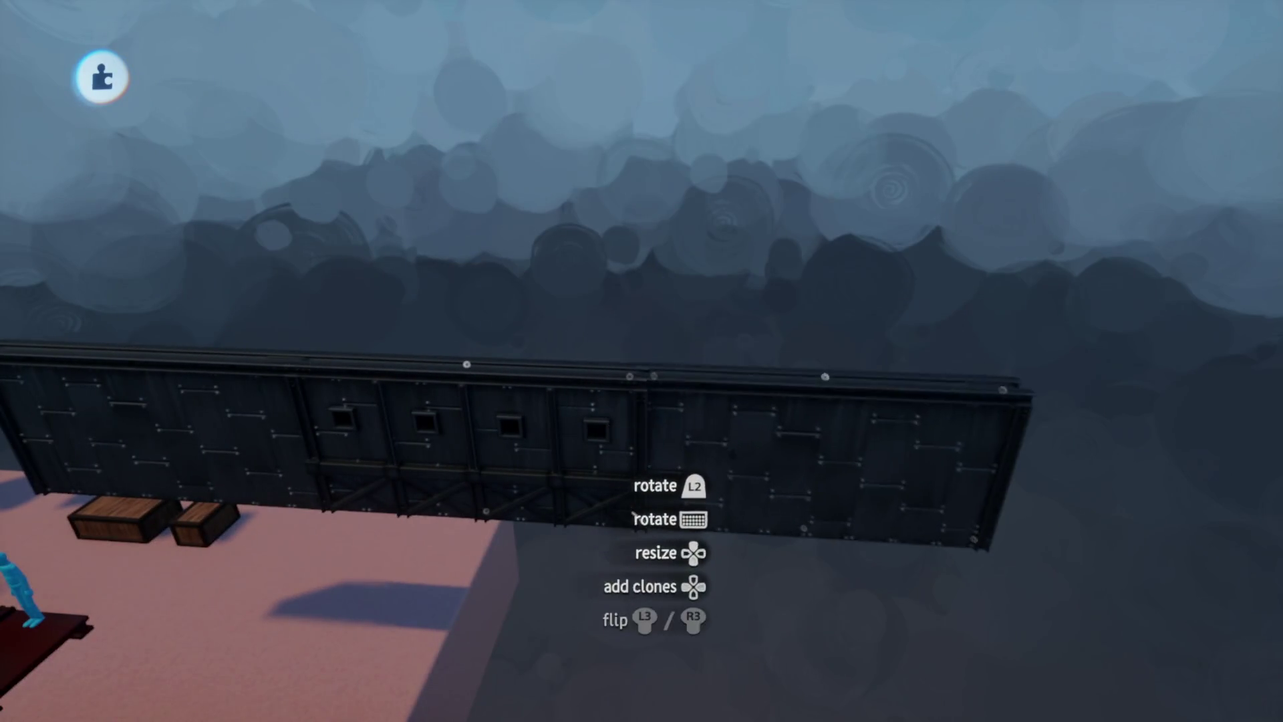
mouse_move(734, 428)
mouse_down()
mouse_move(715, 430)
mouse_move(642, 374)
mouse_up()
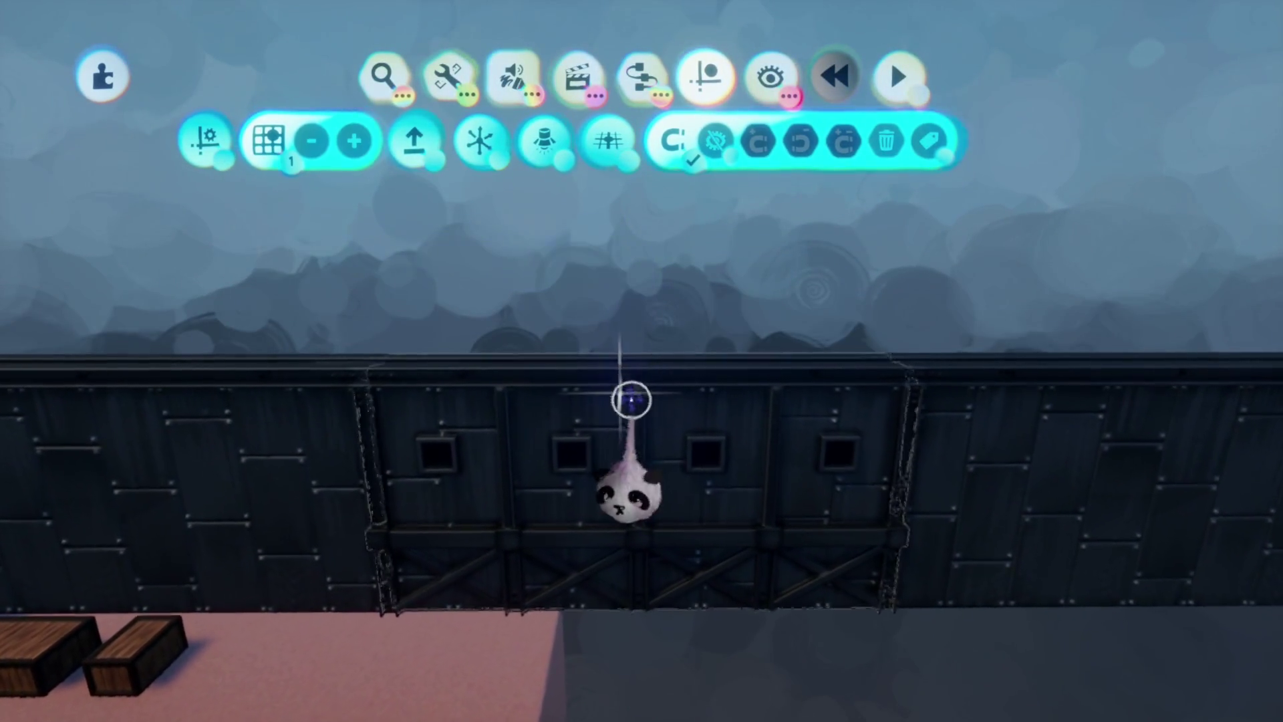
- Start a new sculpt with mirror symmetry on and stamp a mirrored pair of boxes
click(513, 74)
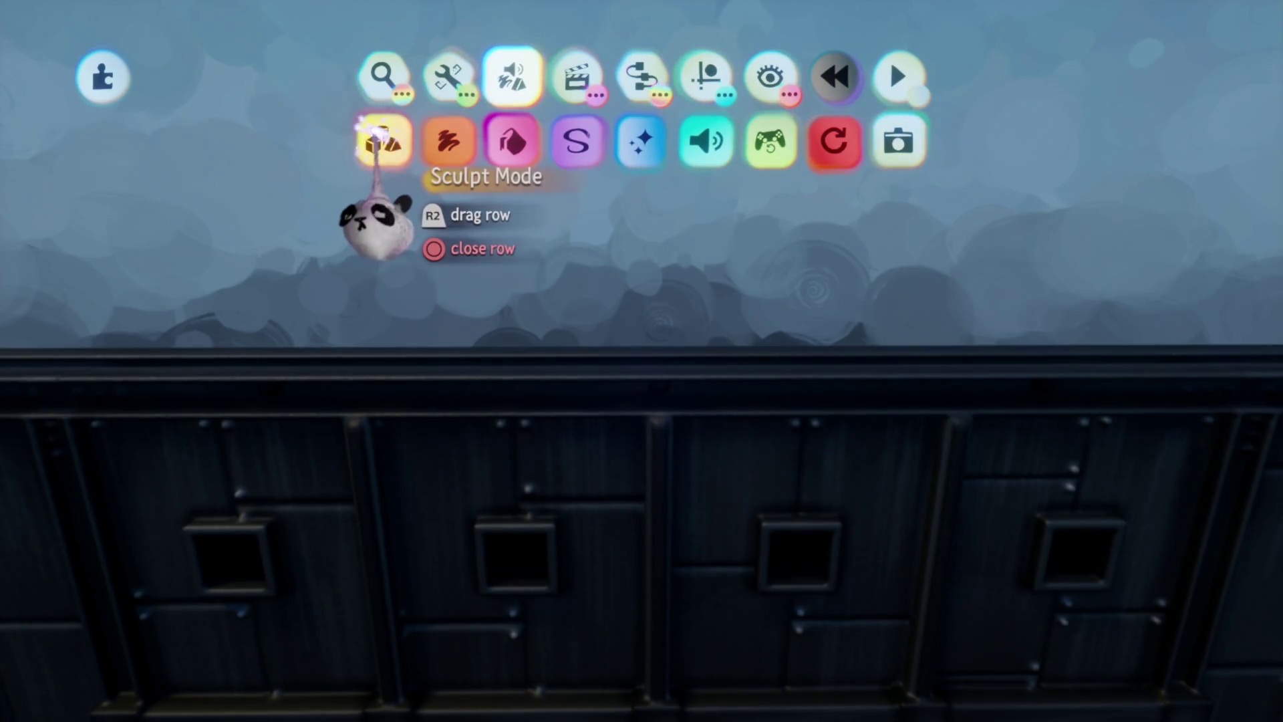
click(374, 140)
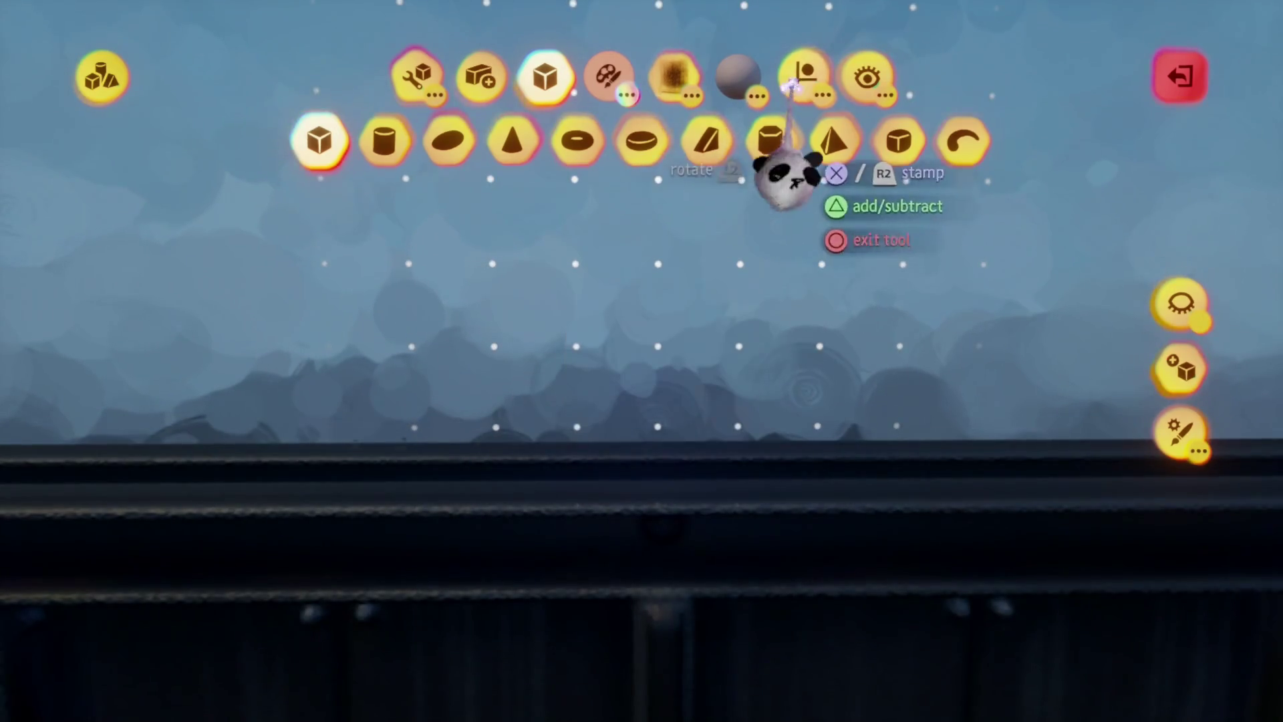
click(804, 75)
click(754, 137)
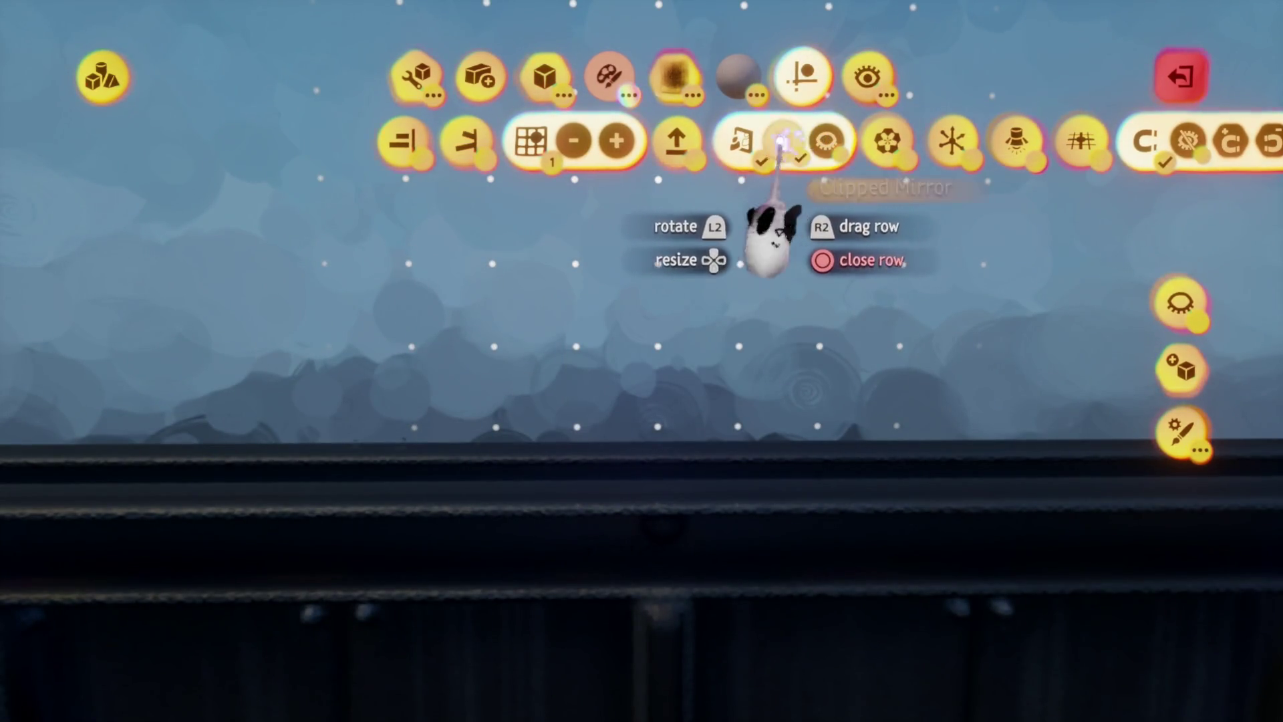
click(711, 338)
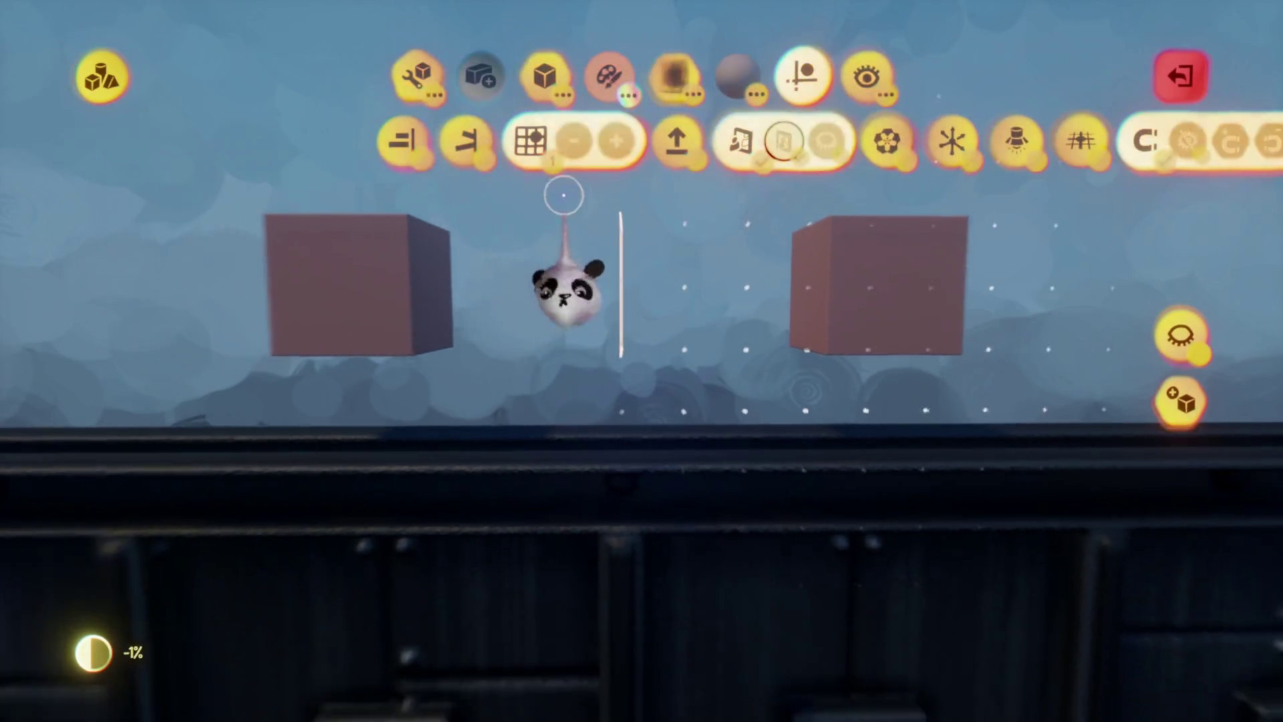
- Switch to the Stretch tool and stretch the right-hand box
click(439, 75)
click(498, 141)
mouse_move(666, 295)
mouse_down()
mouse_move(705, 309)
mouse_move(358, 441)
mouse_move(668, 339)
mouse_up()
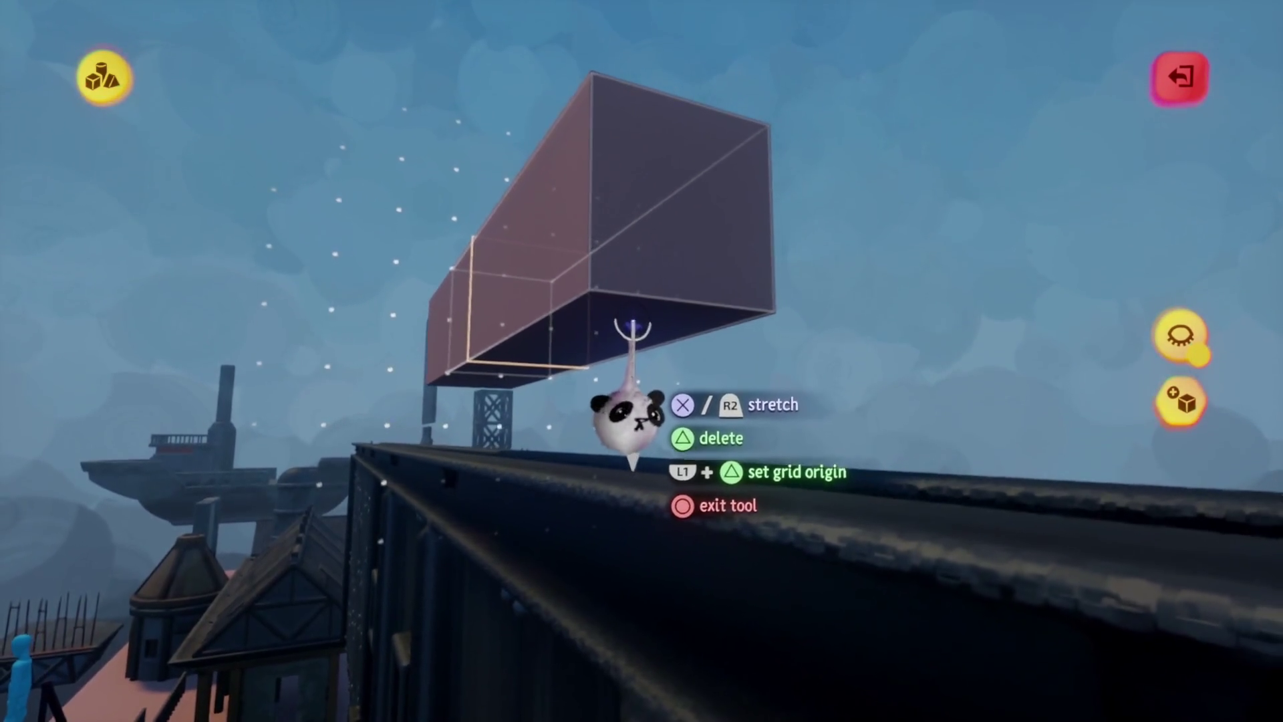
- Stretch the box along the full top of the dark wall, then pull it upward into a tall slab
click(625, 338)
mouse_move(632, 528)
mouse_down()
mouse_move(602, 515)
mouse_move(635, 491)
mouse_move(657, 536)
mouse_move(631, 487)
mouse_move(659, 445)
mouse_move(608, 459)
mouse_move(682, 455)
mouse_move(682, 430)
mouse_up()
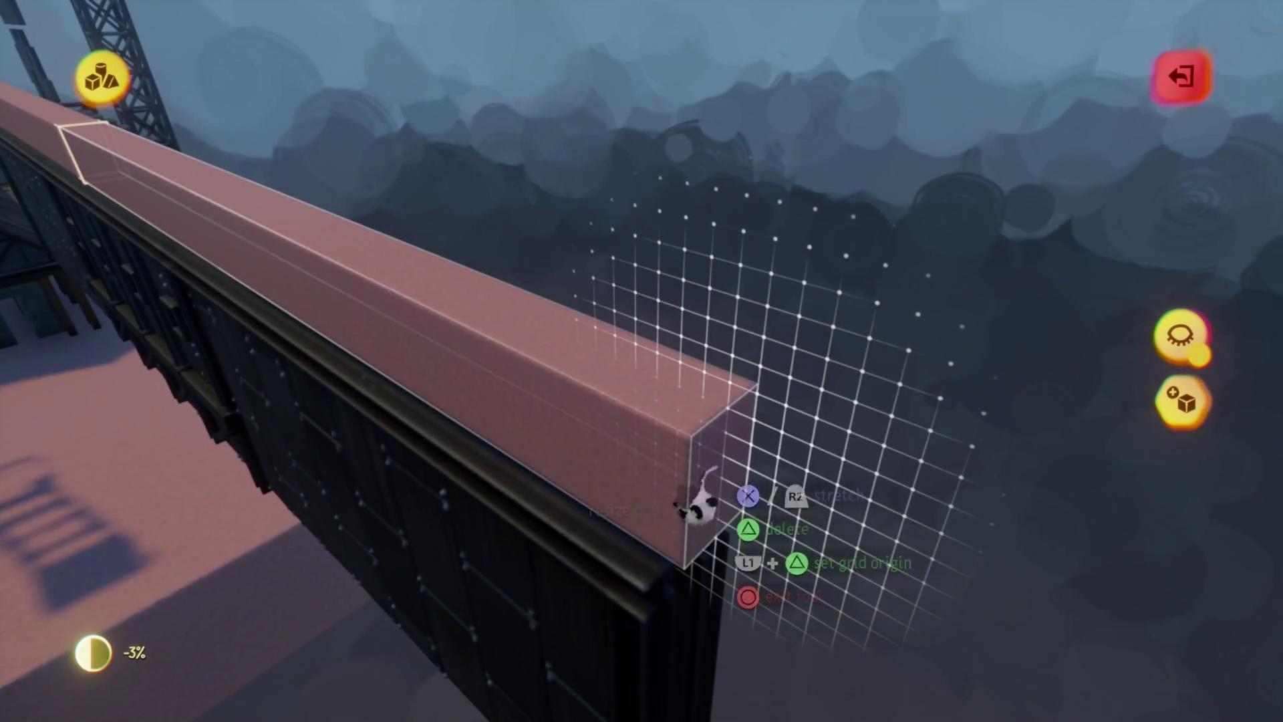
drag(688, 505, 668, 424)
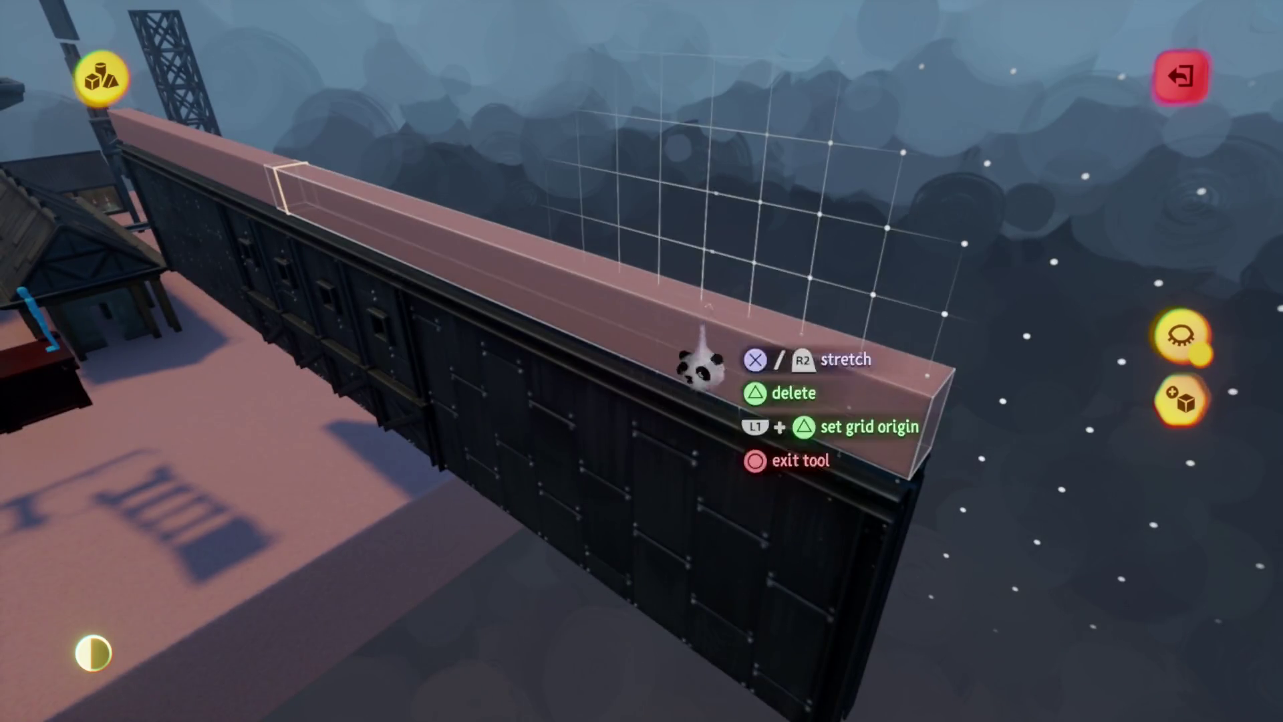
drag(702, 368, 671, 127)
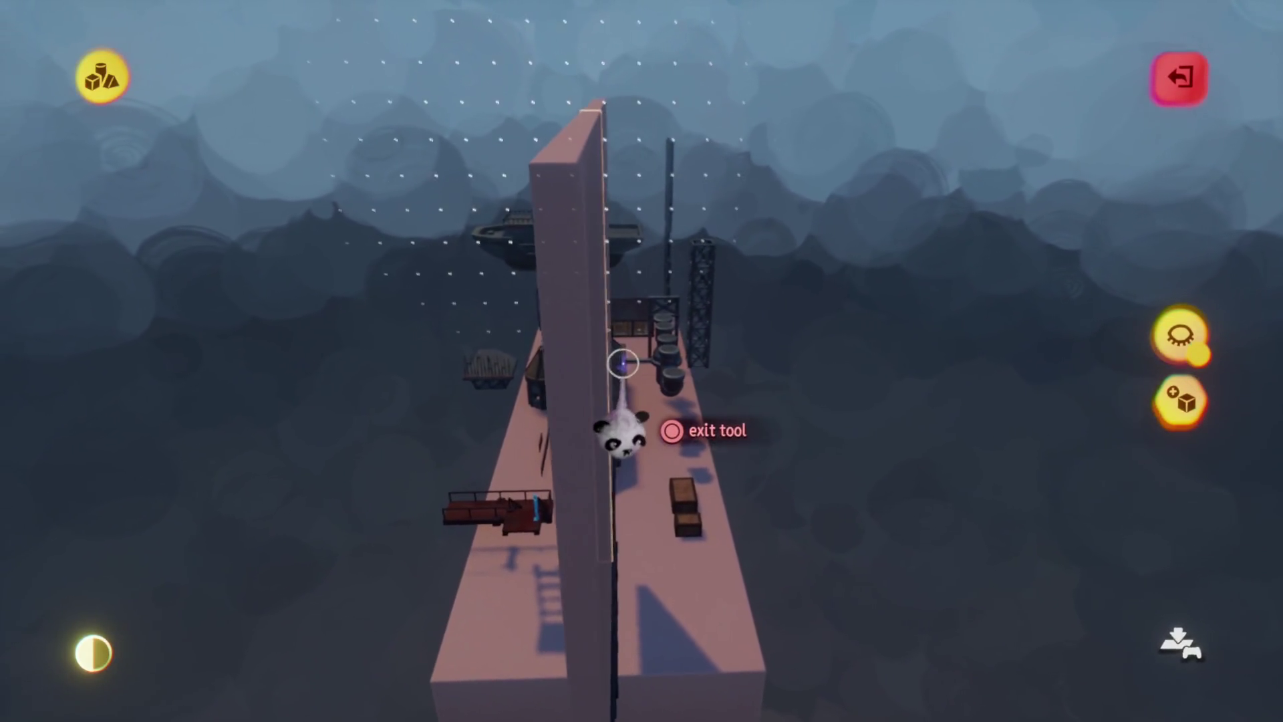
- Back out of the Stretch tool, guide tools and sculpt mode, leaving the pink panel on the wall
key(Escape)
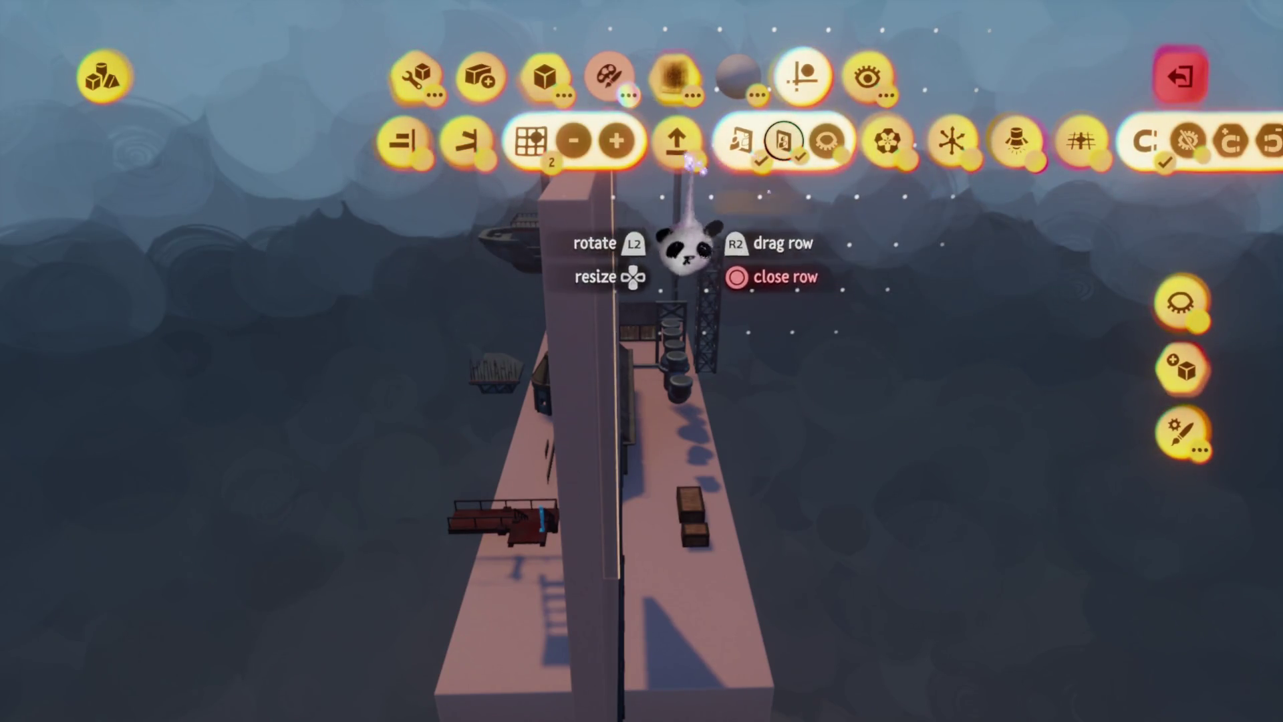
key(Escape)
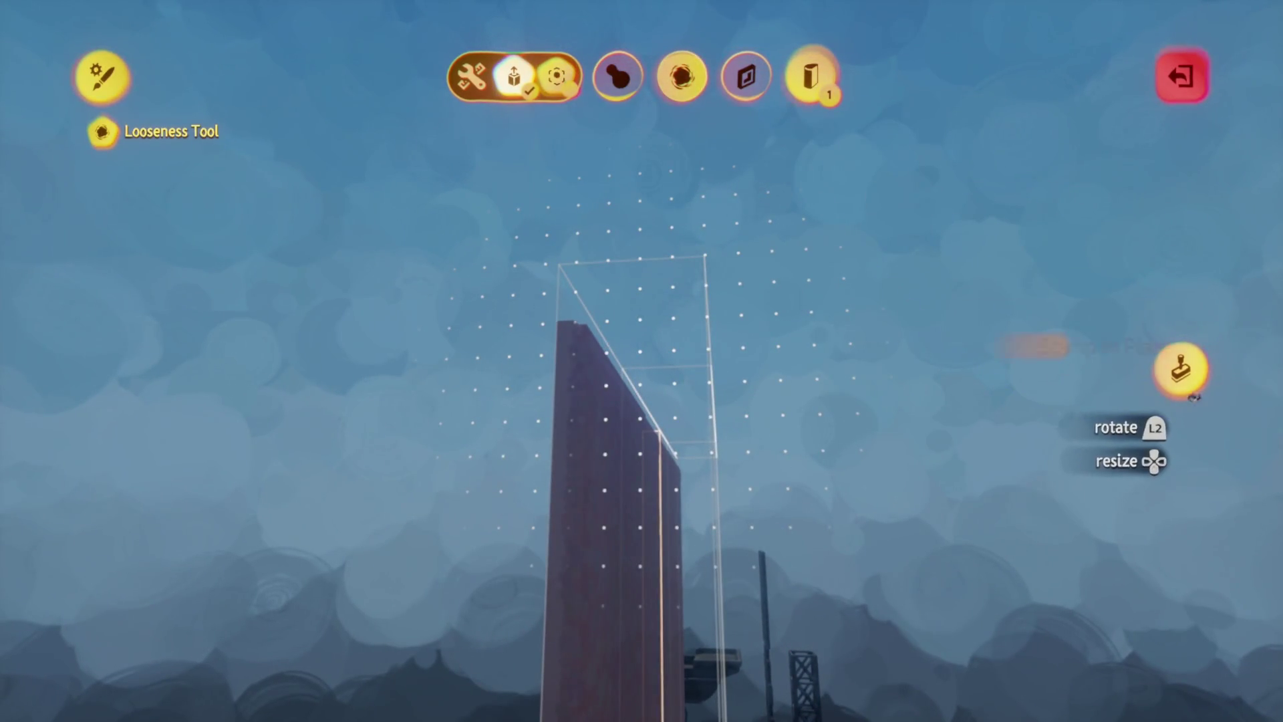
key(Escape)
key(Escape)
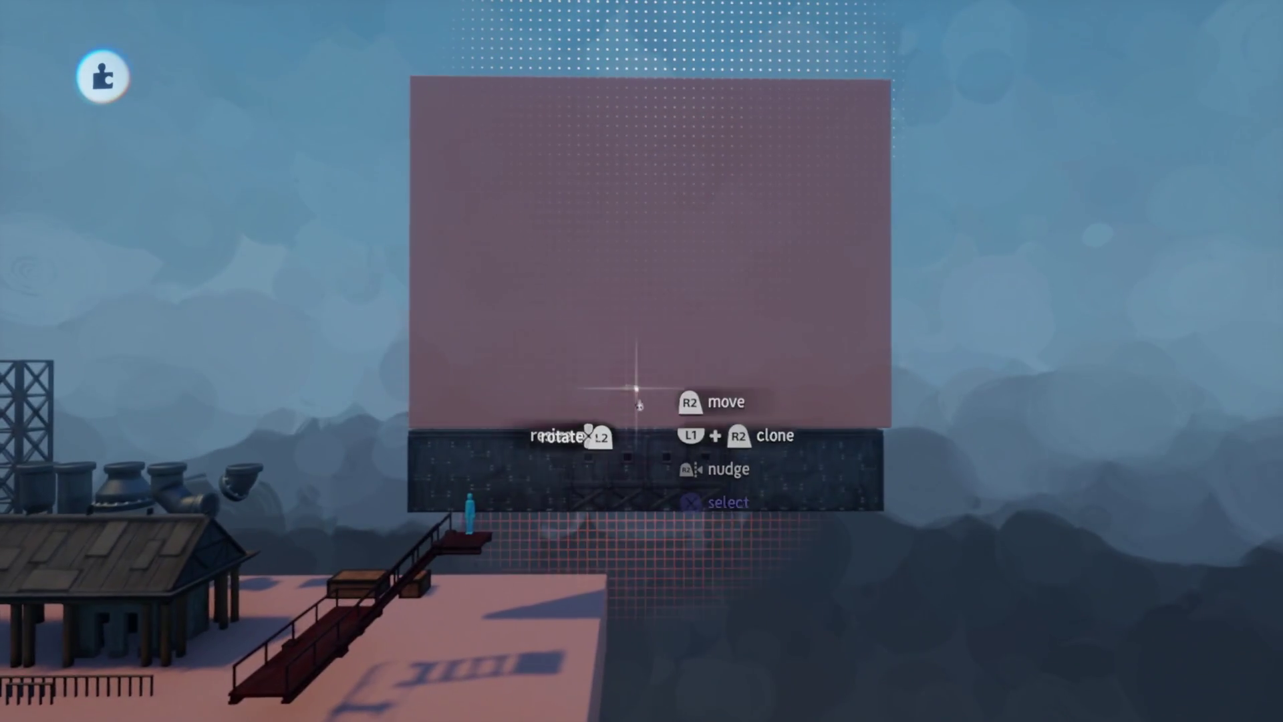
- Clone the pink wall and tilt the copy to about 33° so it leans off the wall
mouse_move(636, 389)
mouse_down()
mouse_move(693, 367)
mouse_move(671, 409)
mouse_move(639, 387)
mouse_move(653, 401)
mouse_up()
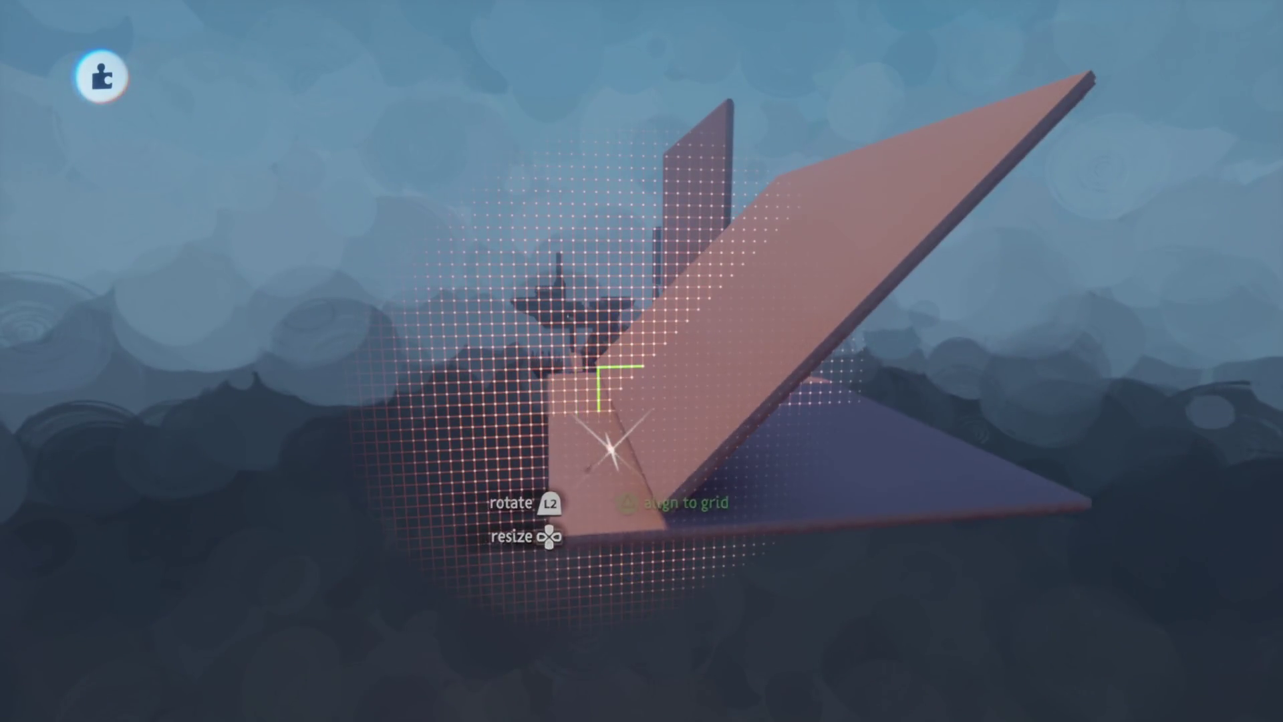
key(Escape)
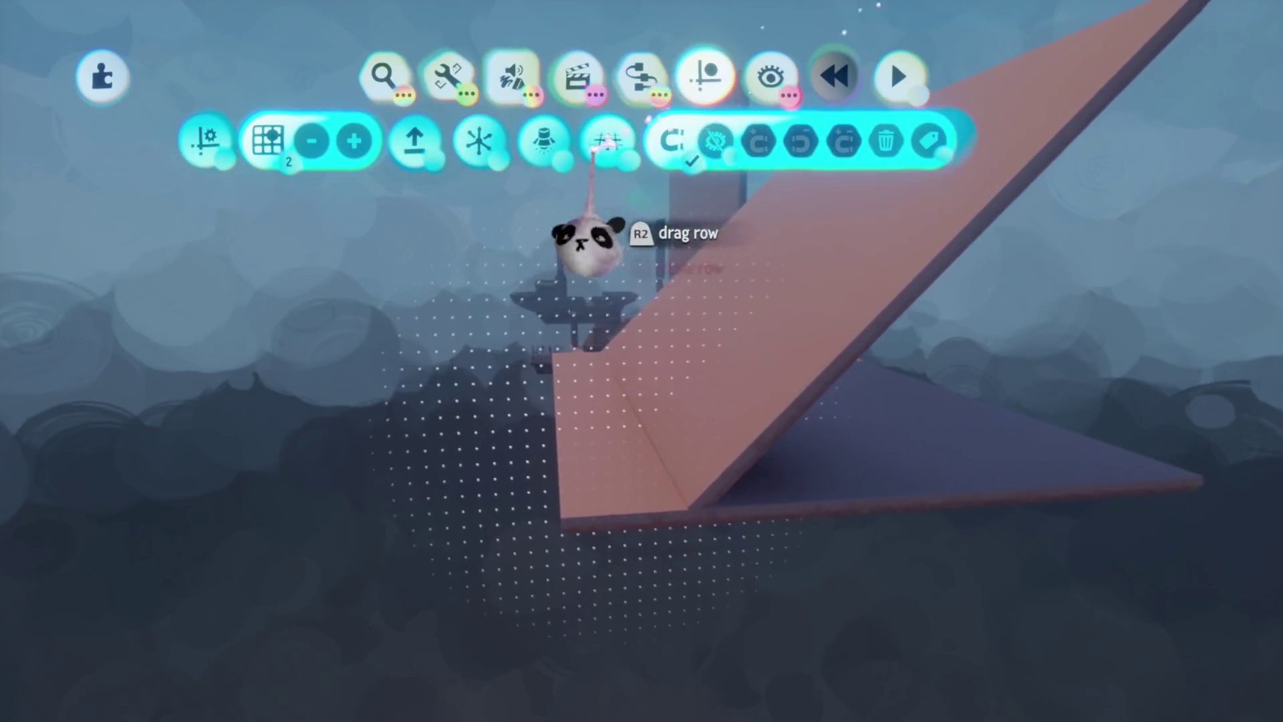
key(Escape)
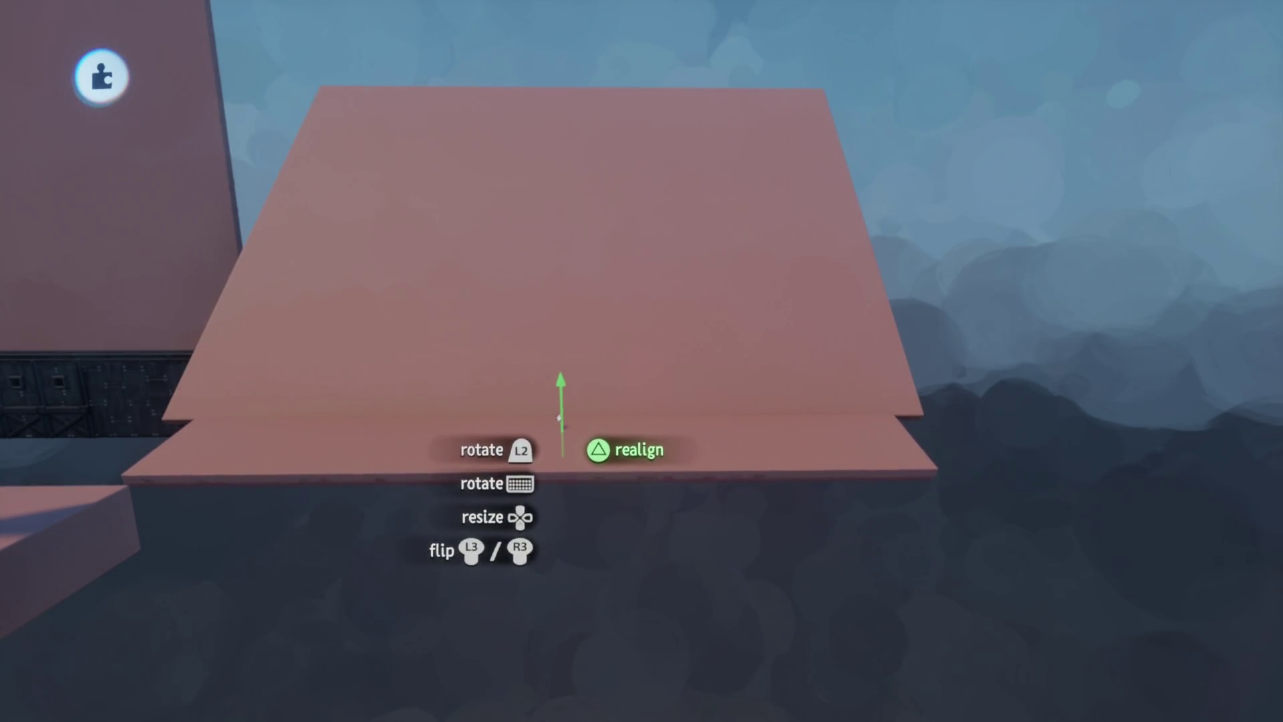
drag(560, 418, 565, 415)
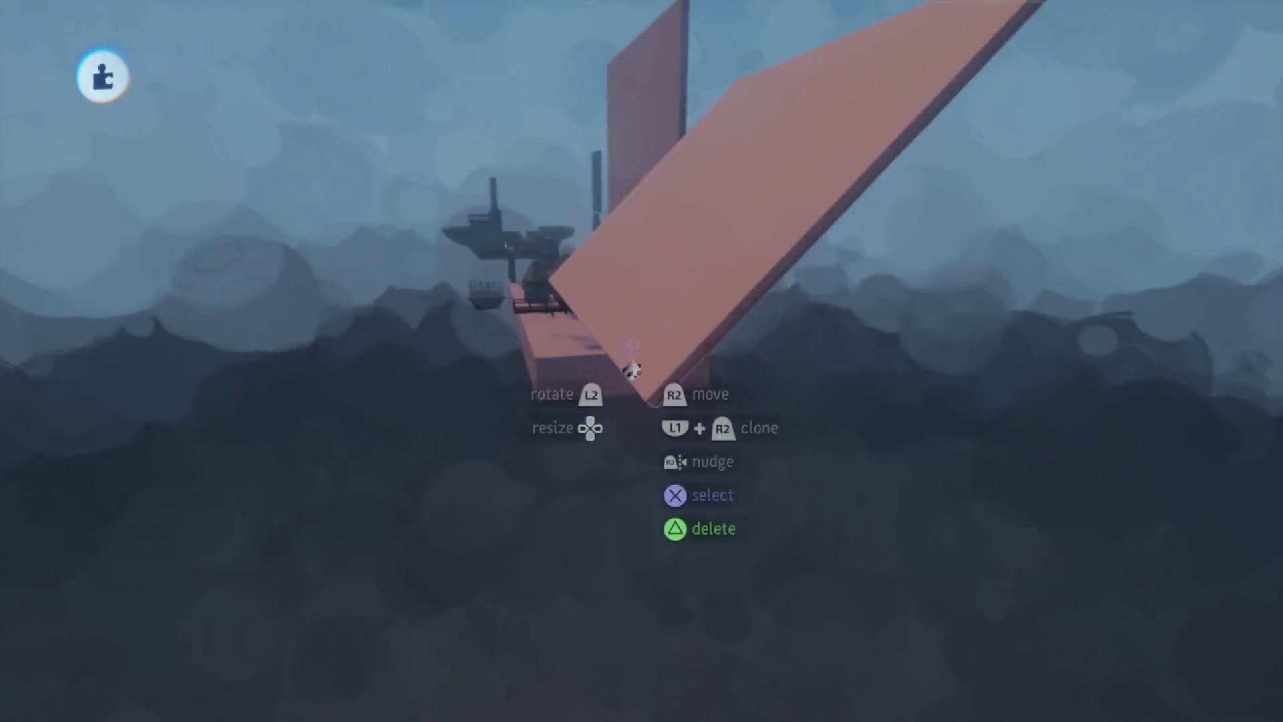
mouse_move(558, 460)
mouse_down()
mouse_move(661, 369)
mouse_move(655, 404)
mouse_move(637, 413)
mouse_up()
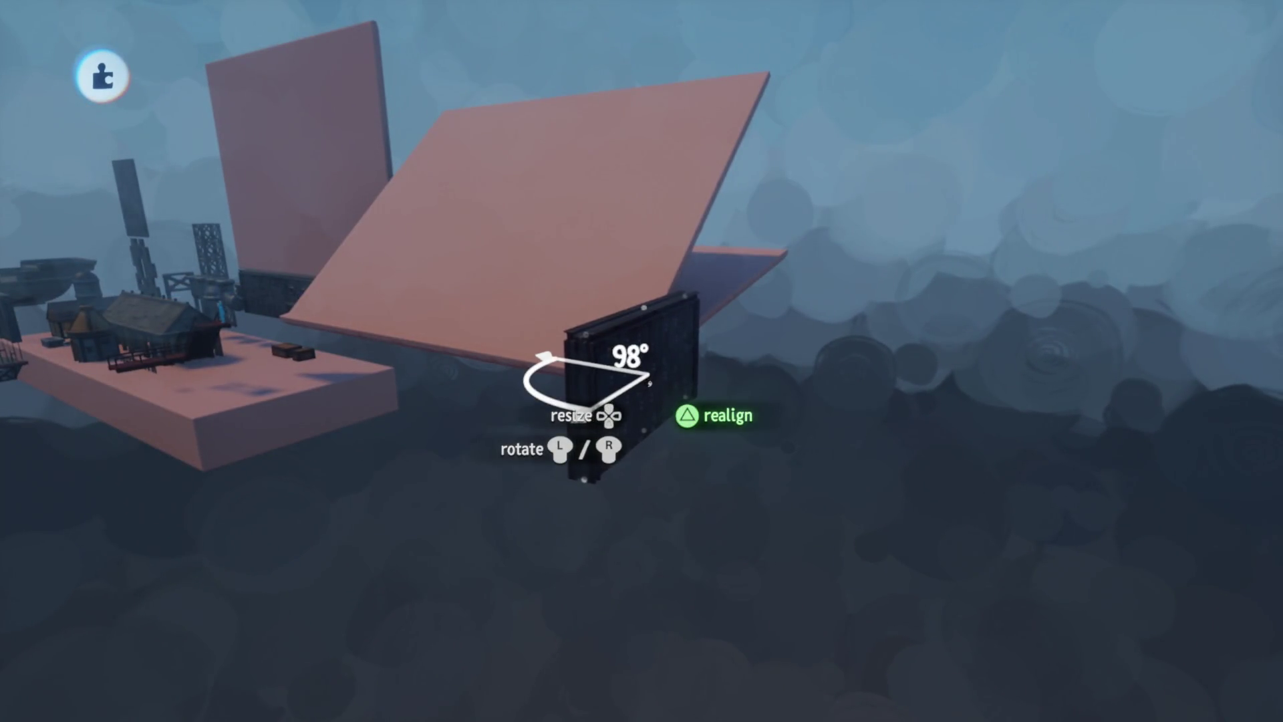
- Angle a dark panel to 96°, place it under the slabs, and clone it up and right
drag(587, 383, 583, 383)
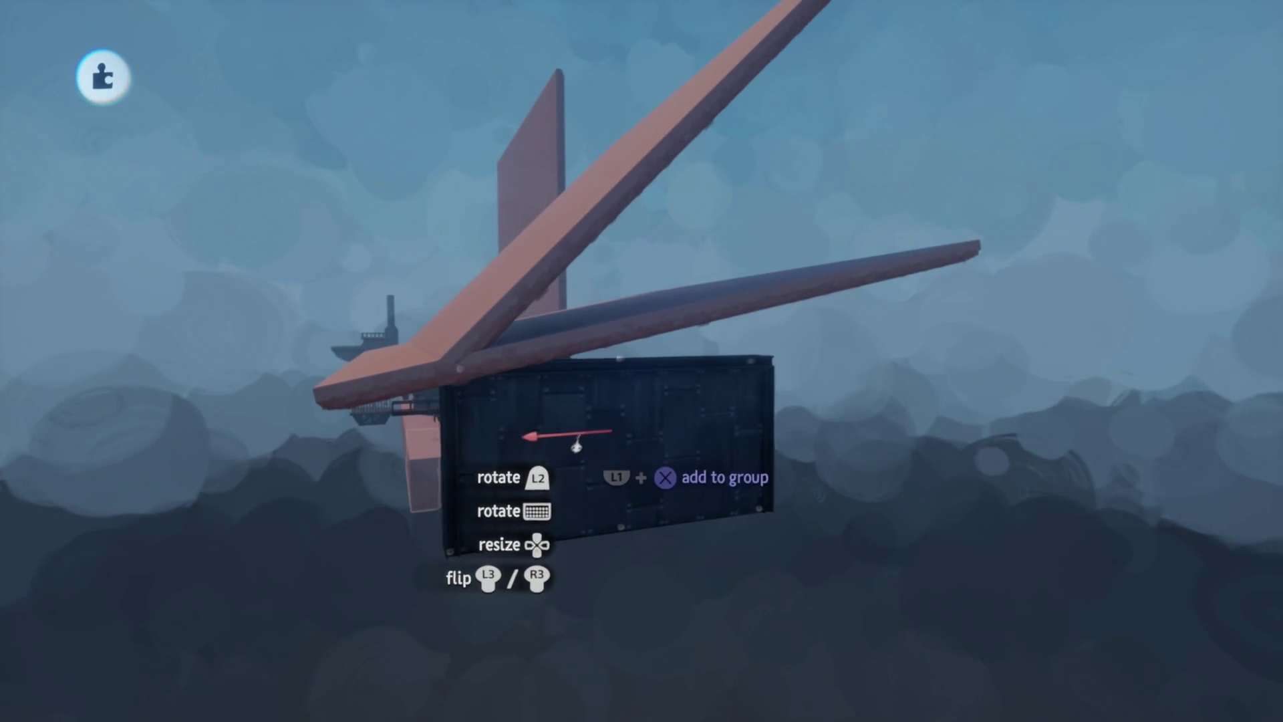
mouse_move(575, 428)
mouse_down()
mouse_move(580, 446)
mouse_move(841, 446)
mouse_up()
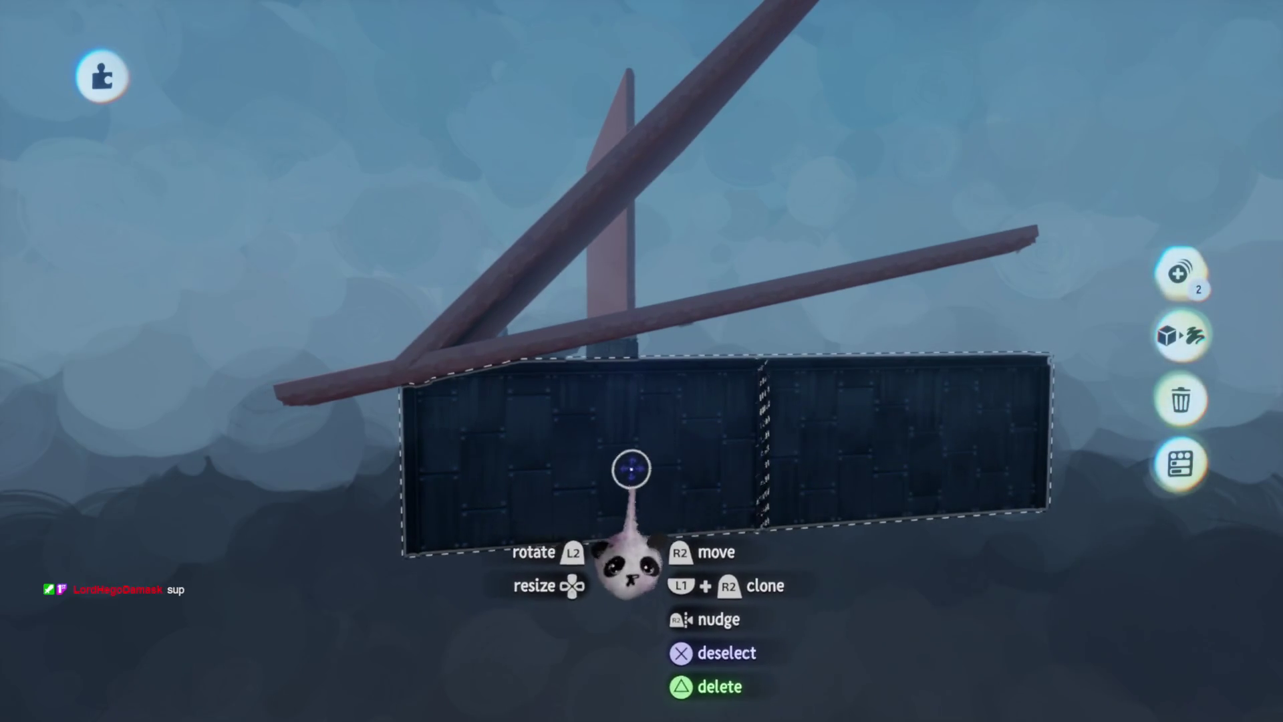
mouse_move(617, 453)
mouse_down()
mouse_move(755, 299)
mouse_move(901, 308)
mouse_up()
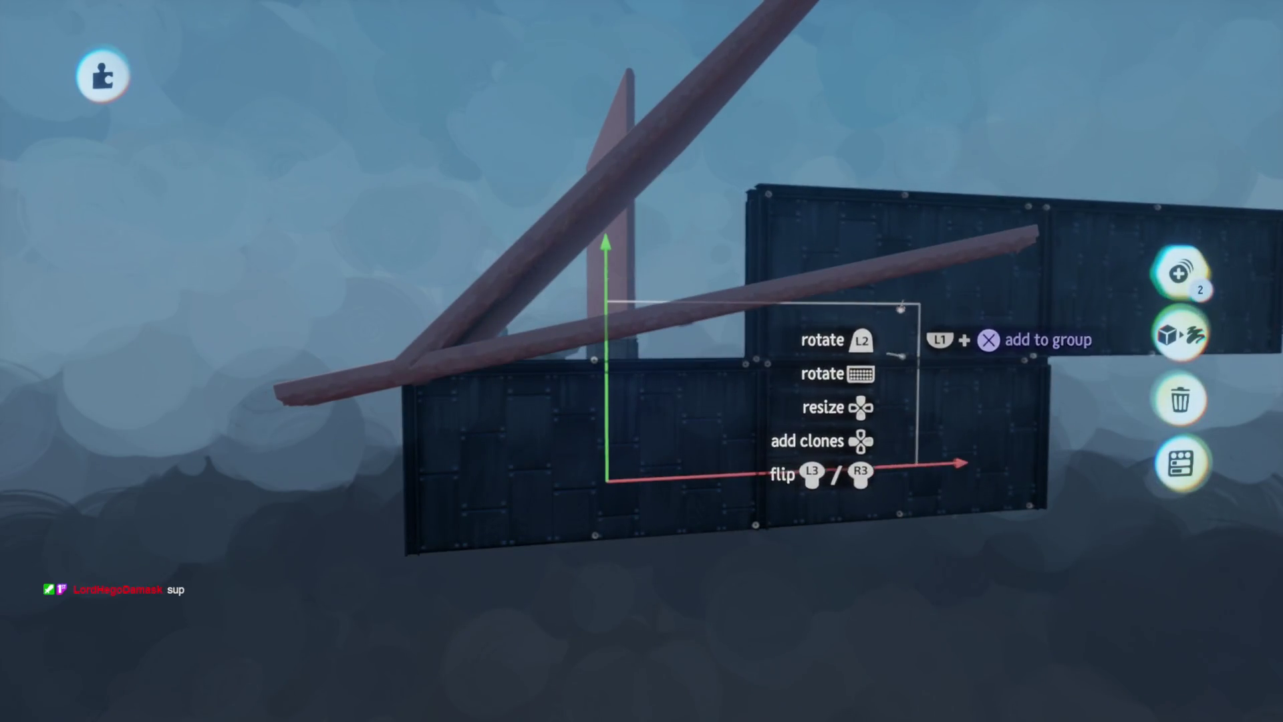
drag(810, 378, 776, 361)
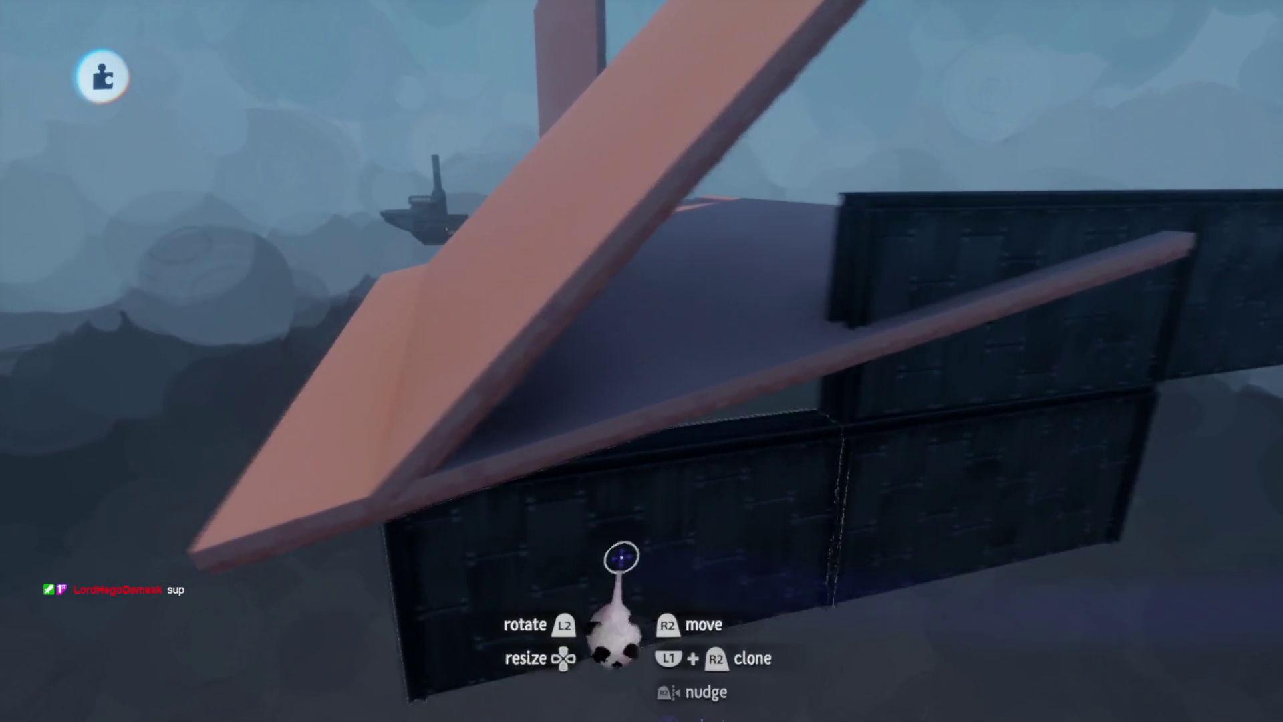
- Fit a dark panel against the others and rotate it to 44°
mouse_move(622, 556)
mouse_down()
mouse_move(642, 535)
mouse_move(596, 528)
mouse_up()
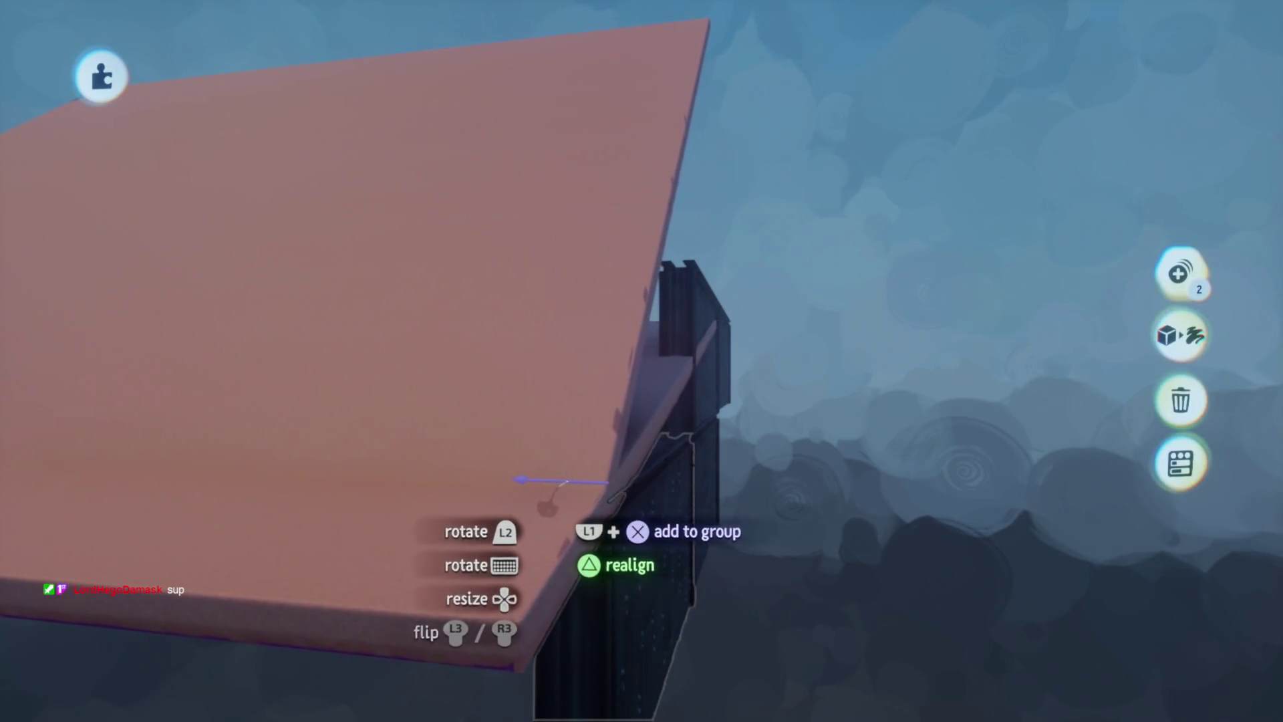
mouse_move(557, 482)
mouse_down()
mouse_move(689, 545)
mouse_move(654, 395)
mouse_move(522, 429)
mouse_up()
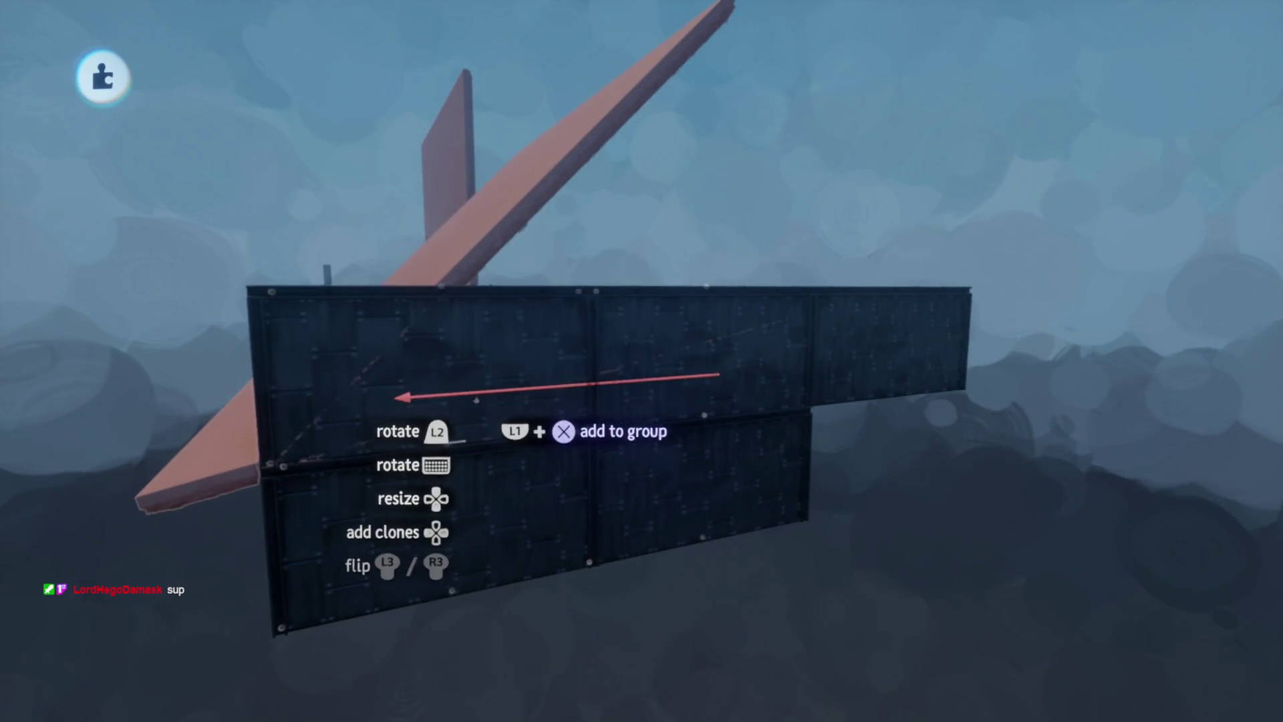
mouse_move(506, 482)
mouse_down()
mouse_move(567, 459)
mouse_move(569, 494)
mouse_move(642, 459)
mouse_move(653, 430)
mouse_move(691, 425)
mouse_move(722, 488)
mouse_move(742, 495)
mouse_up()
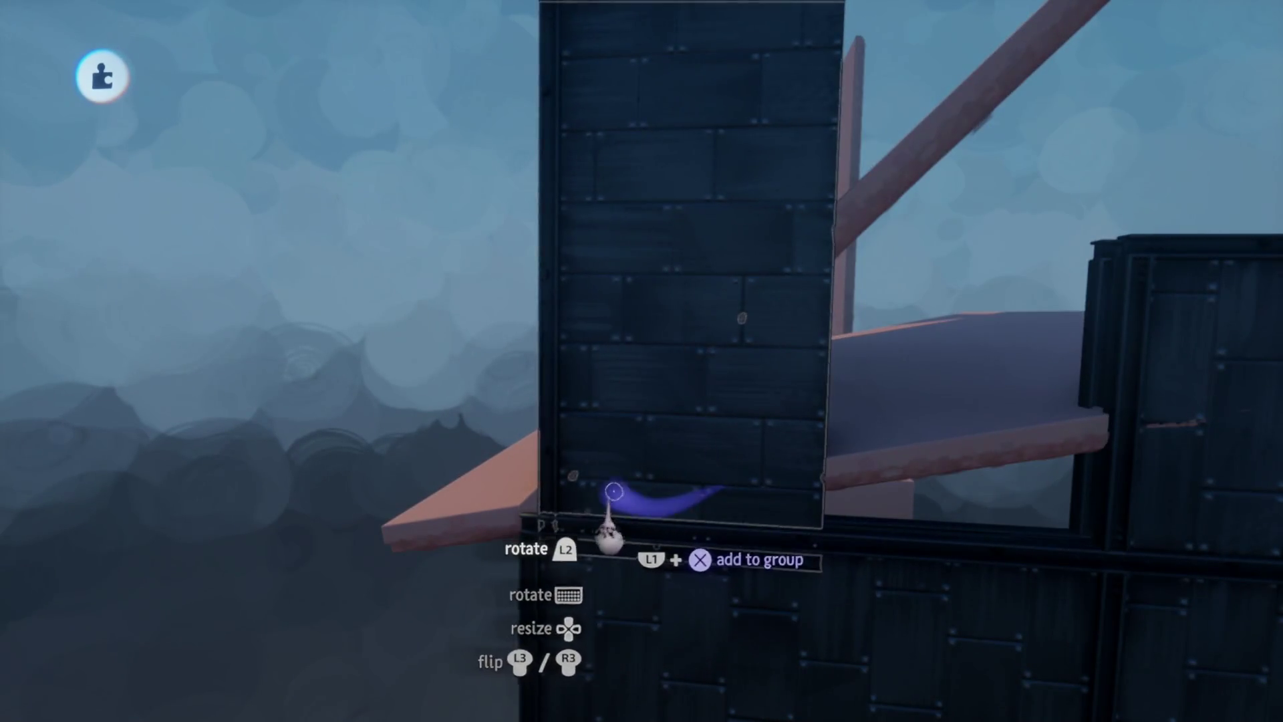
mouse_move(613, 492)
mouse_down()
mouse_move(647, 544)
mouse_move(696, 501)
mouse_up()
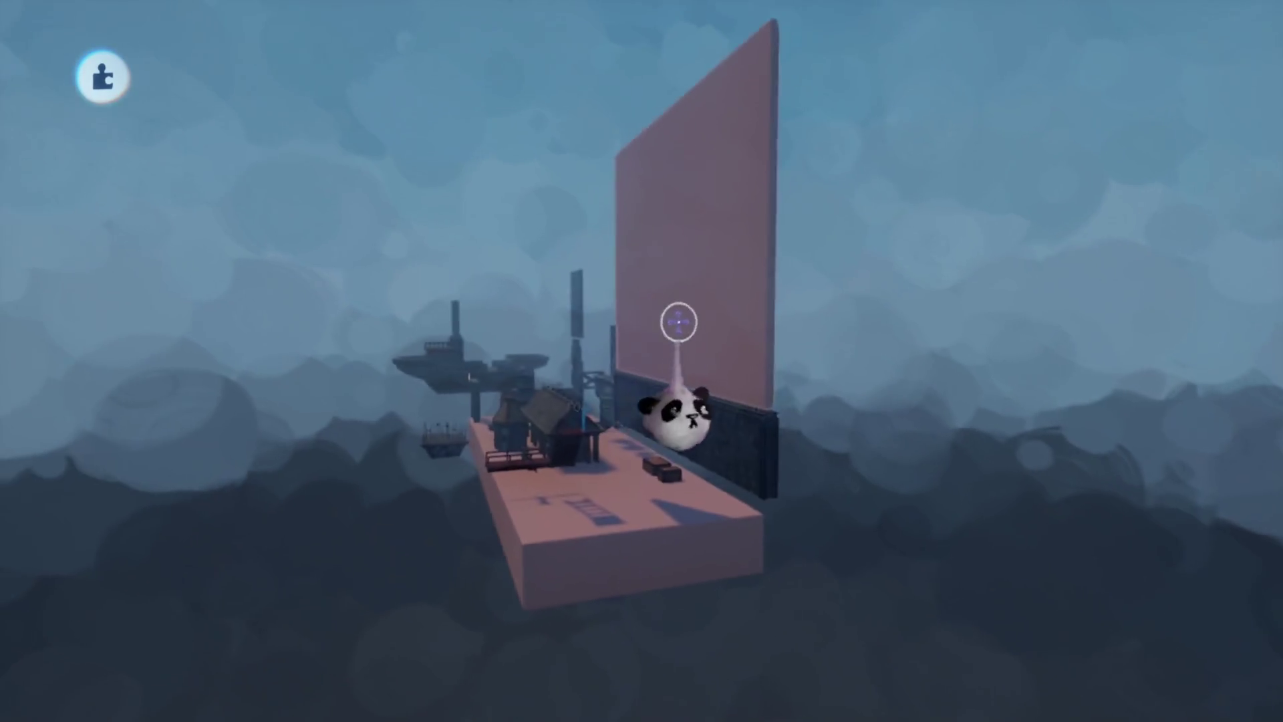
- Add a long pink slab, Stretch it longer, and snap its tilt to exactly 45°
click(714, 395)
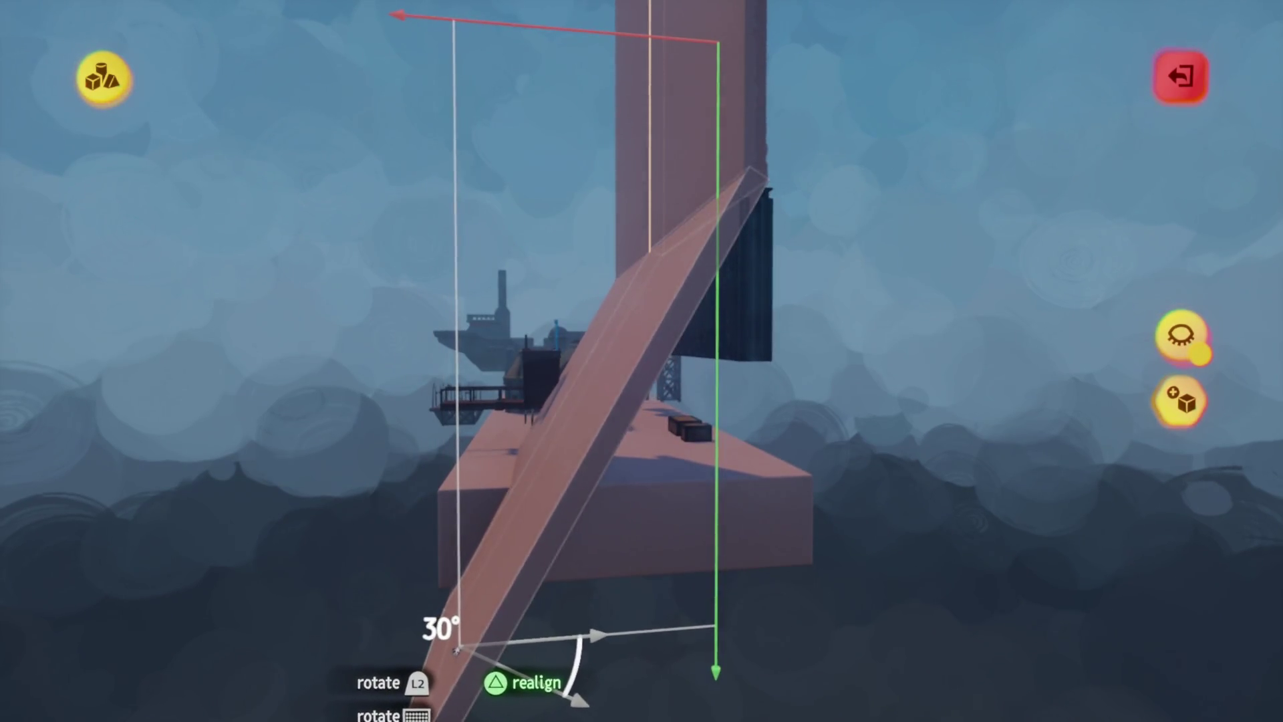
key(Tab)
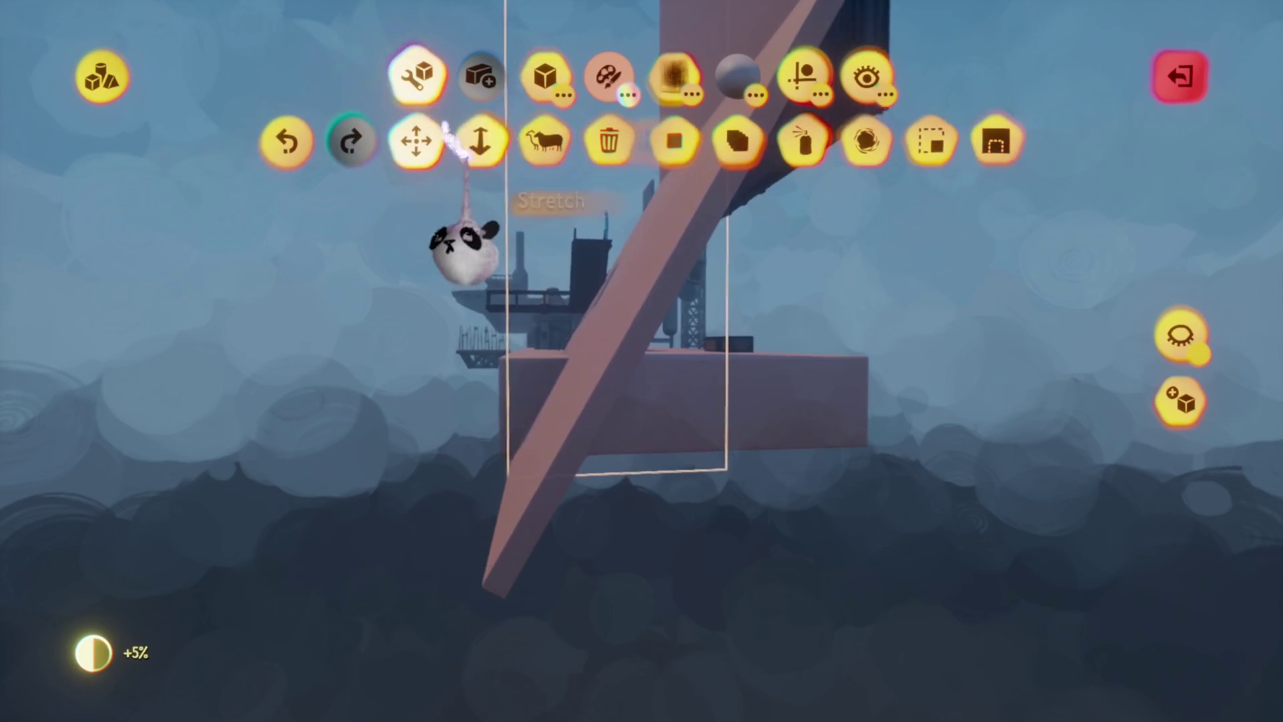
click(480, 140)
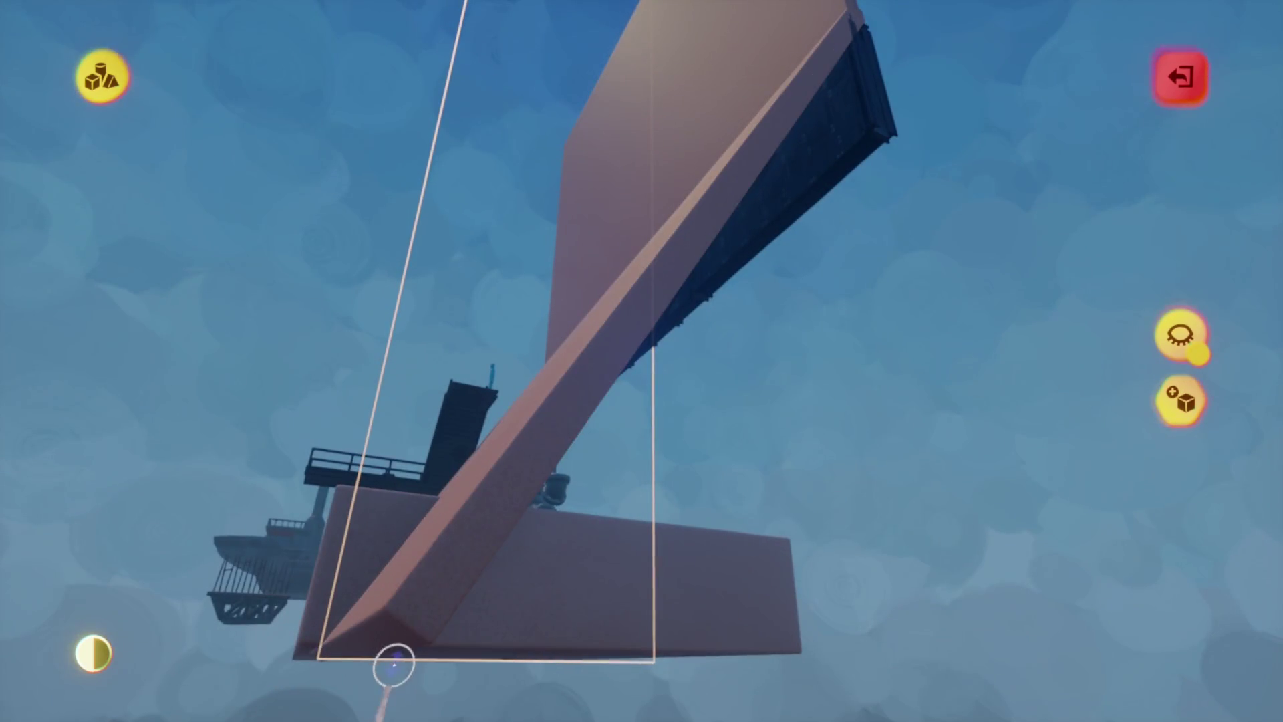
mouse_move(394, 628)
mouse_down()
mouse_move(604, 332)
mouse_move(573, 475)
mouse_move(573, 435)
mouse_up()
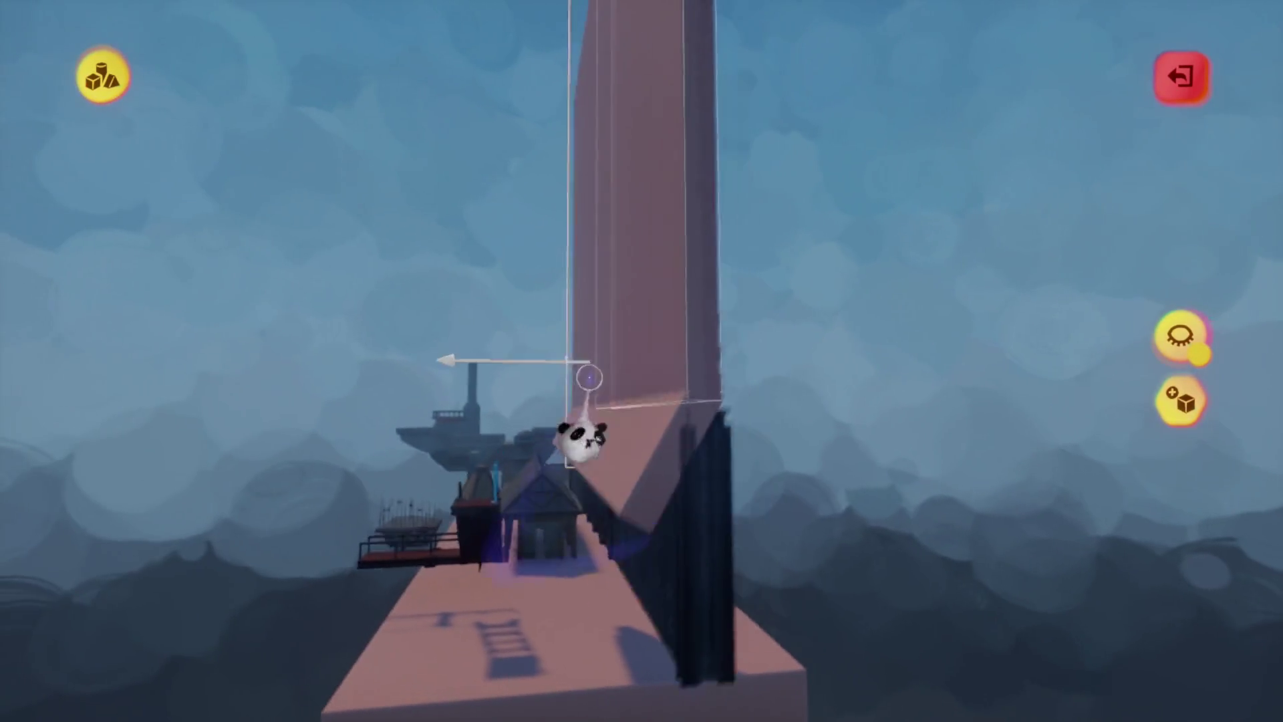
key(Escape)
click(757, 422)
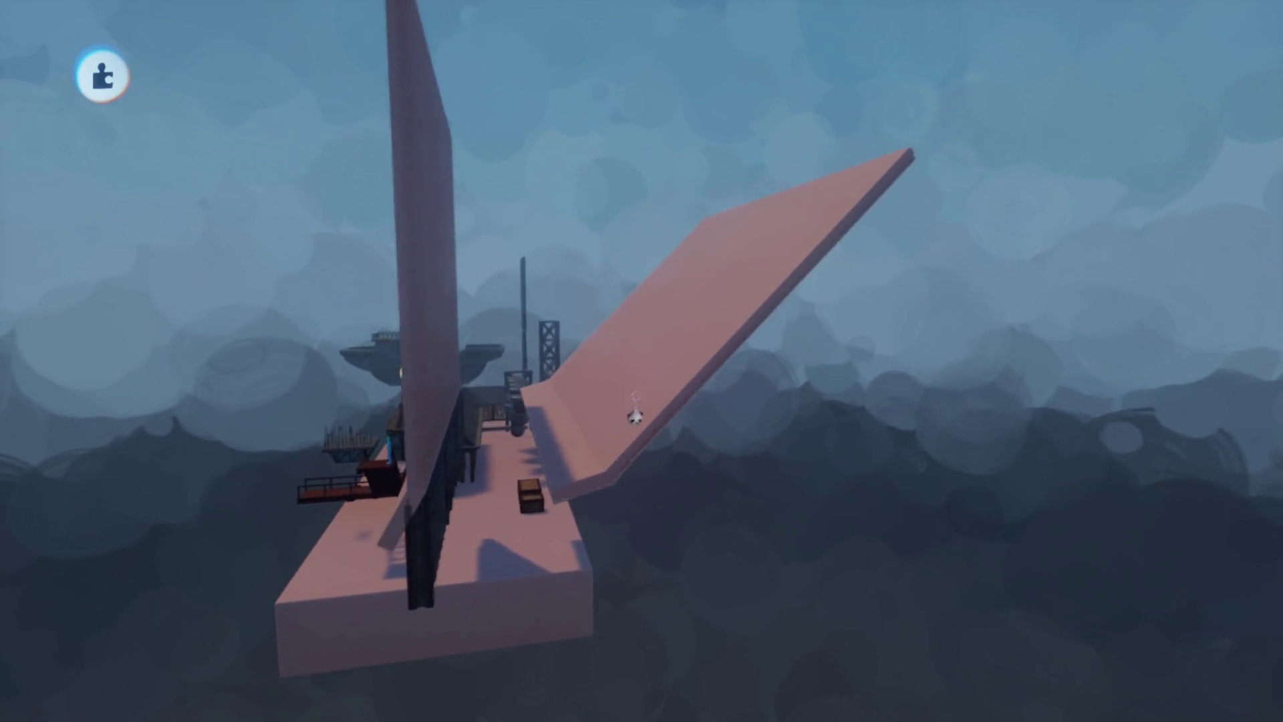
- Carry the 45° pink slab onto the platform beside the tall wall and set it down
mouse_move(630, 418)
mouse_down()
mouse_move(679, 263)
mouse_move(685, 301)
mouse_move(702, 264)
mouse_up()
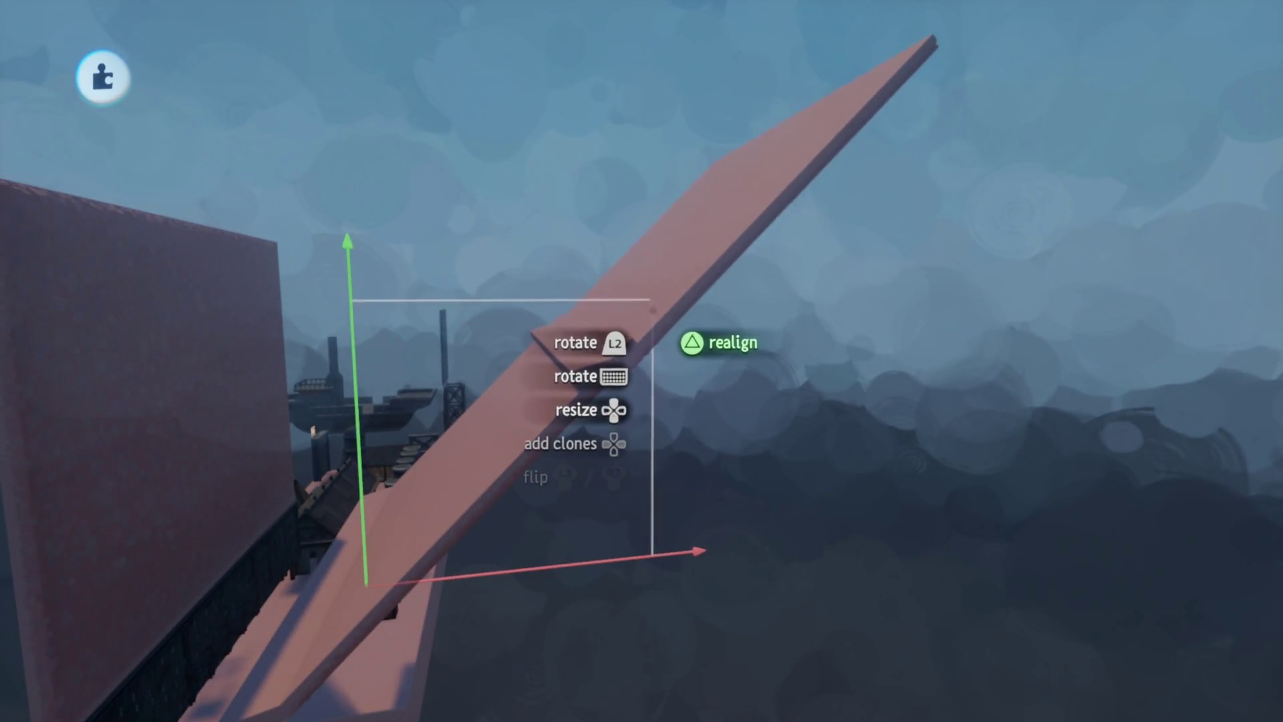
mouse_move(653, 309)
mouse_down()
mouse_move(648, 296)
mouse_move(651, 328)
mouse_up()
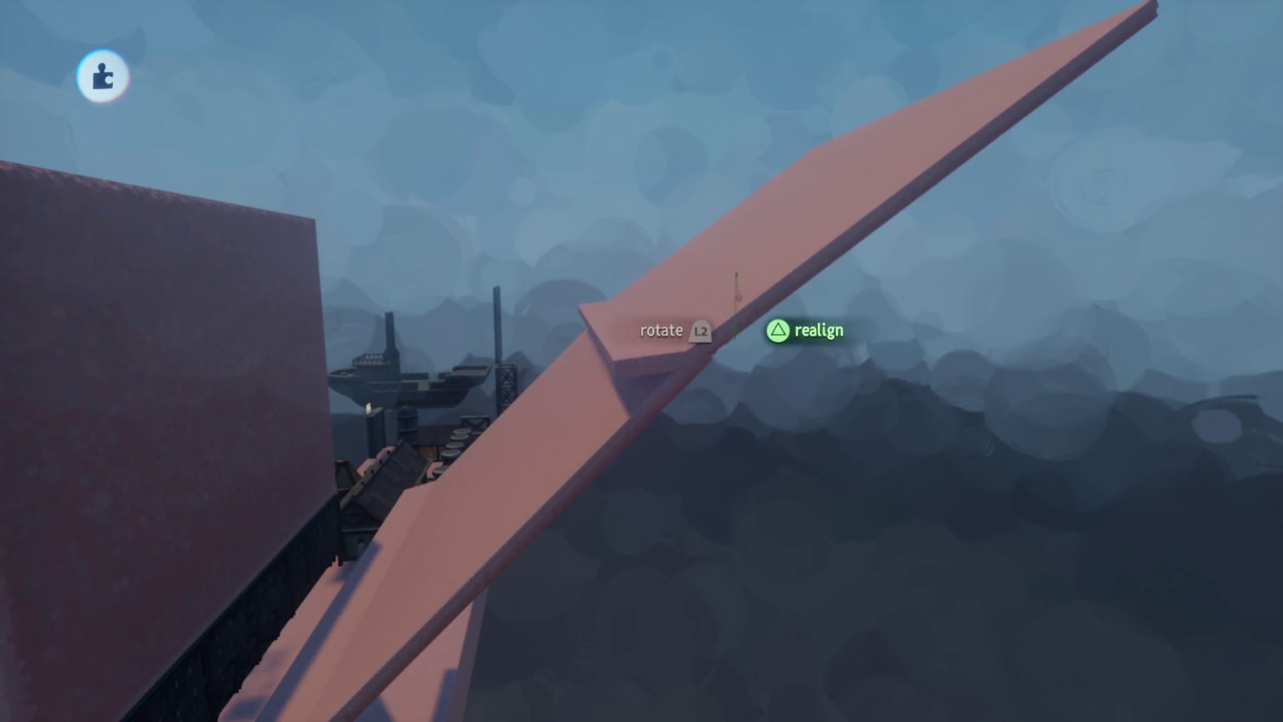
key(w)
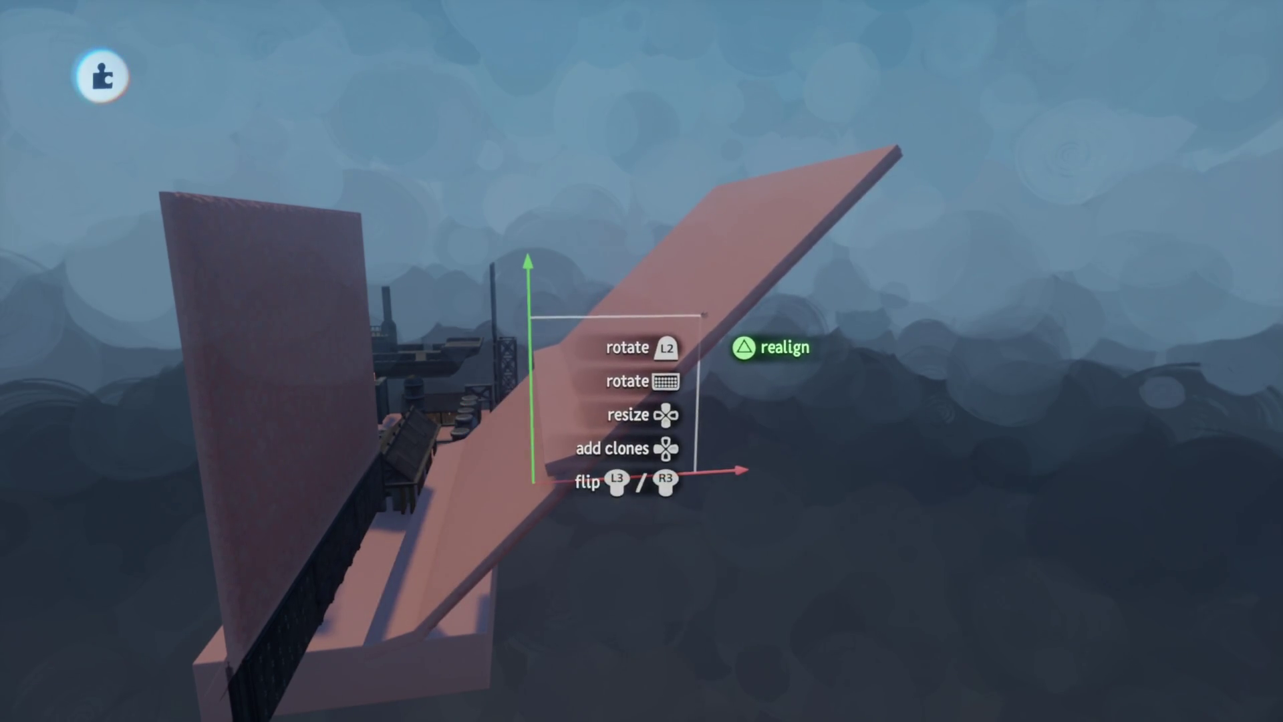
key(w)
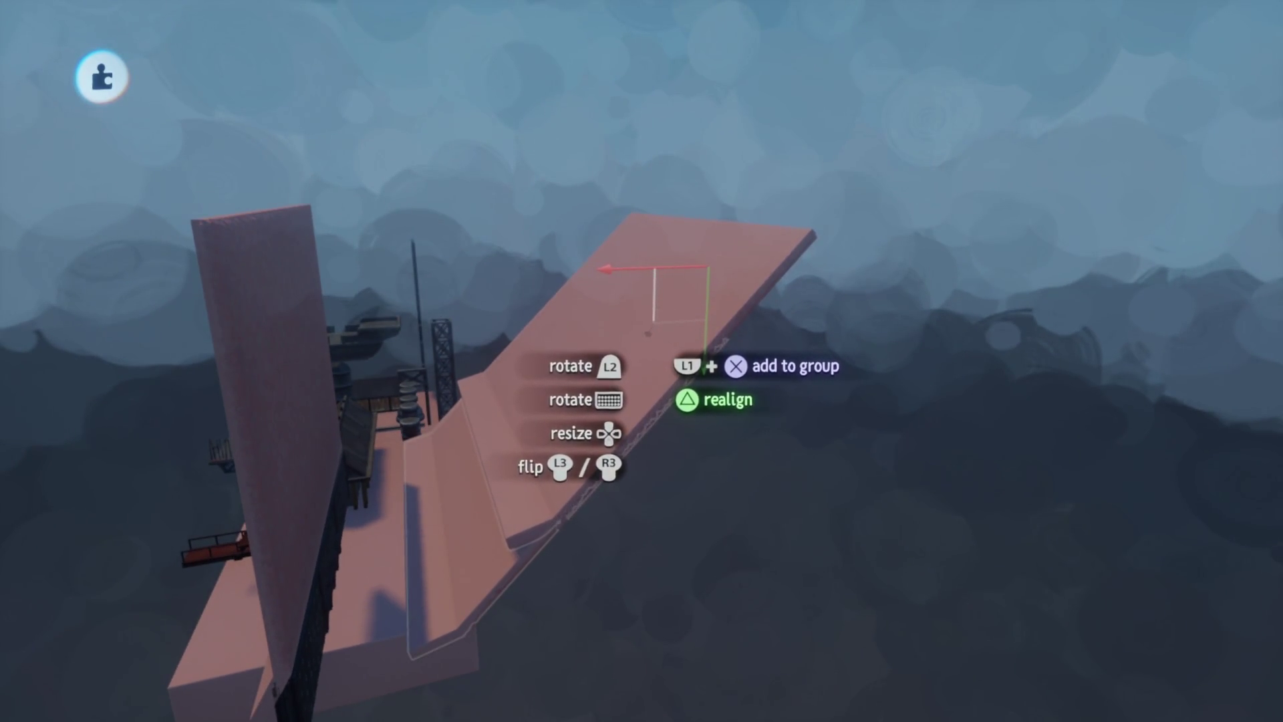
click(650, 338)
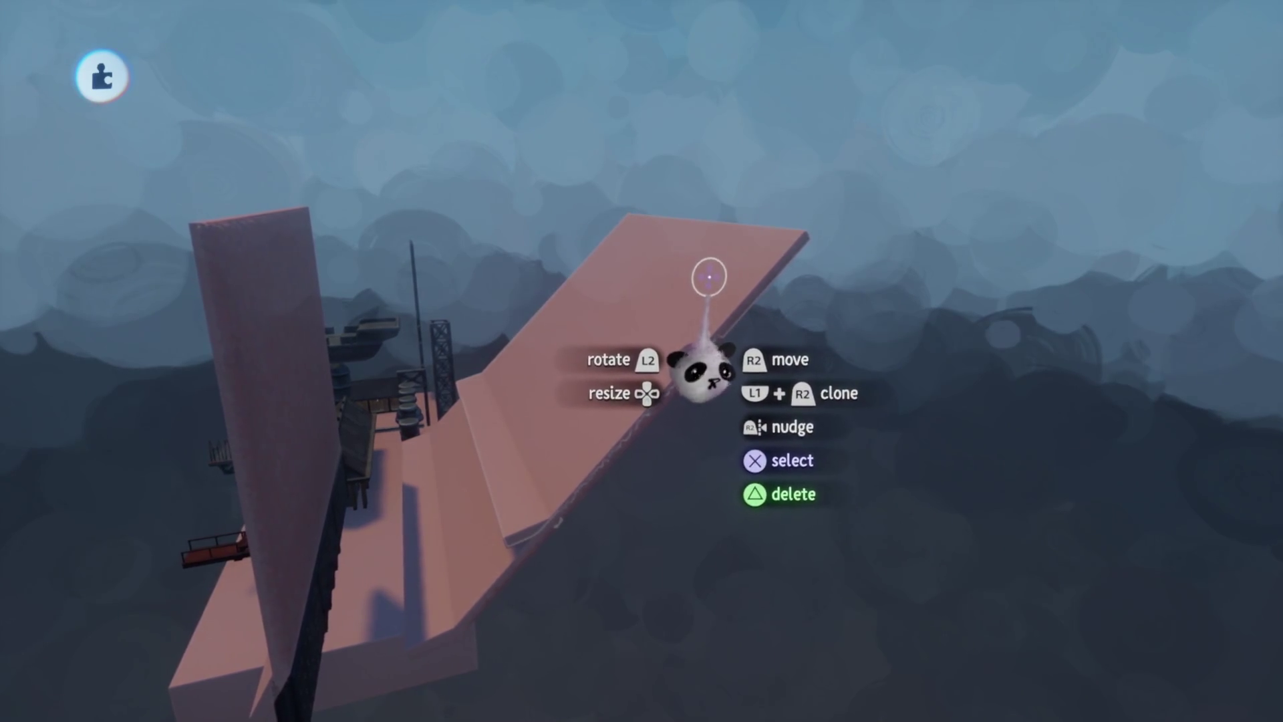
key(Delete)
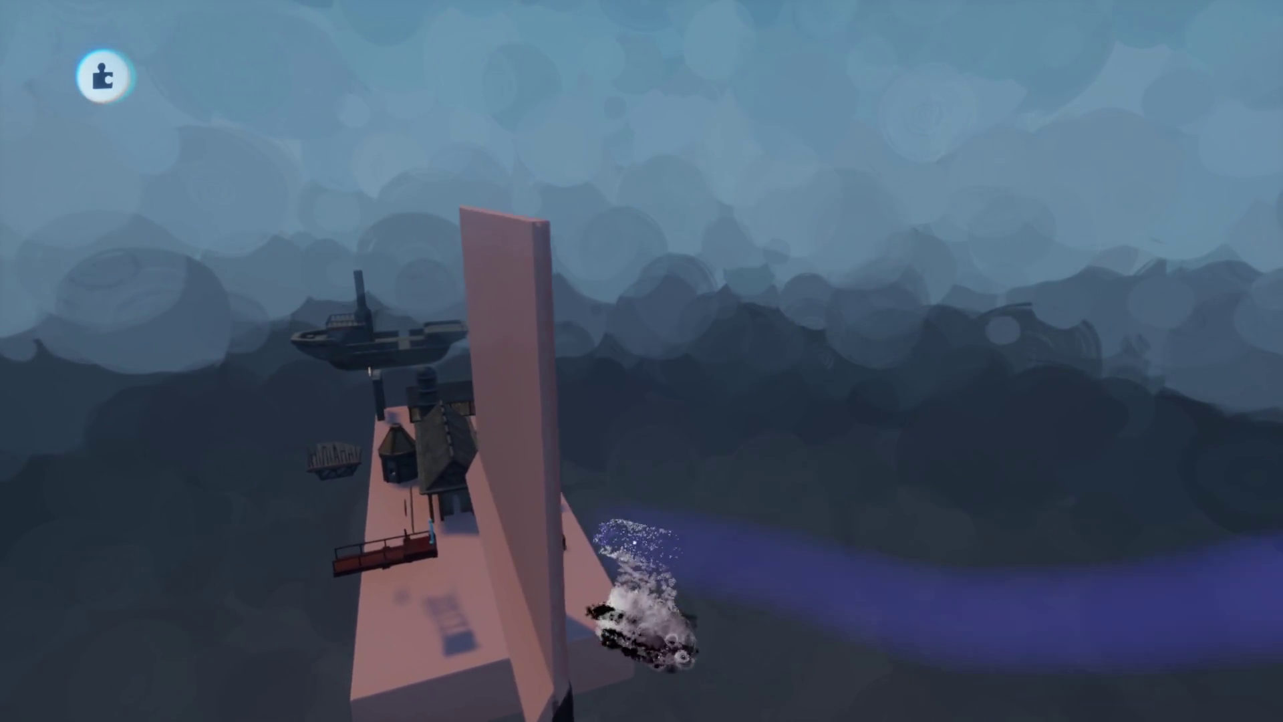
- Nudge the tall pink wall into position and enable the dotted guide grid
key(s)
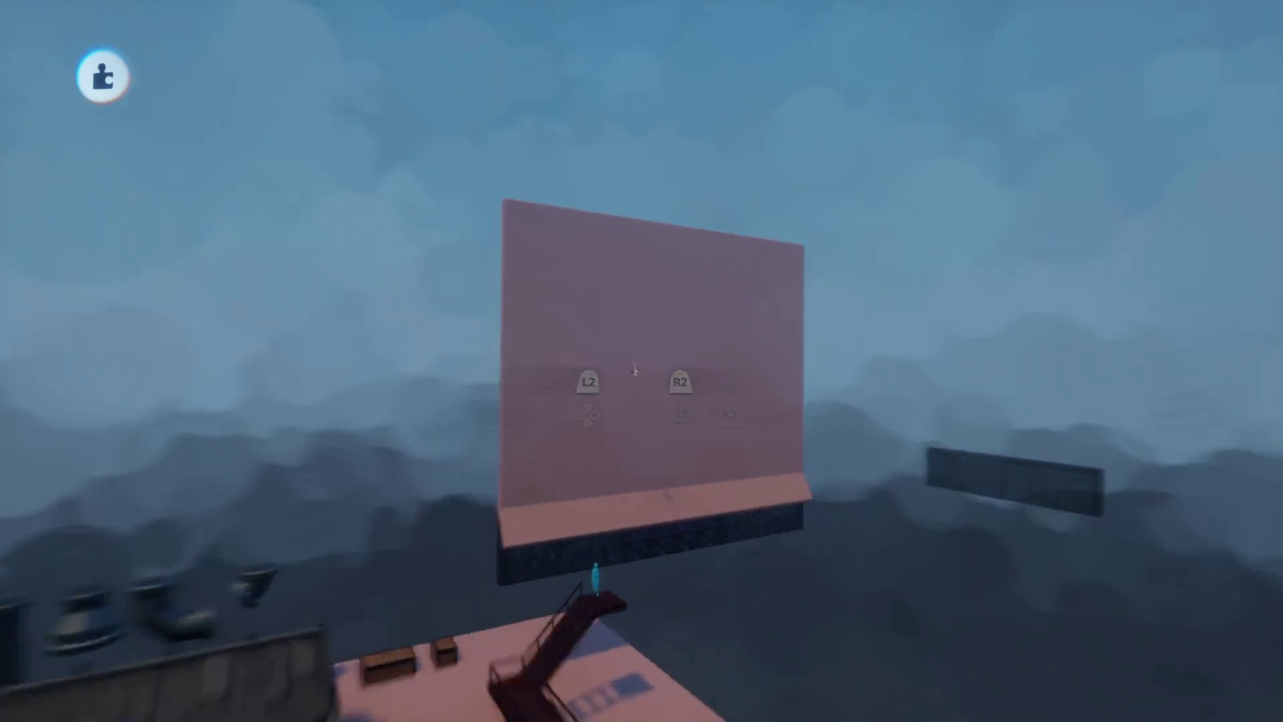
key(Left)
mouse_move(644, 508)
mouse_down()
mouse_move(599, 338)
mouse_move(637, 458)
mouse_up()
click(695, 79)
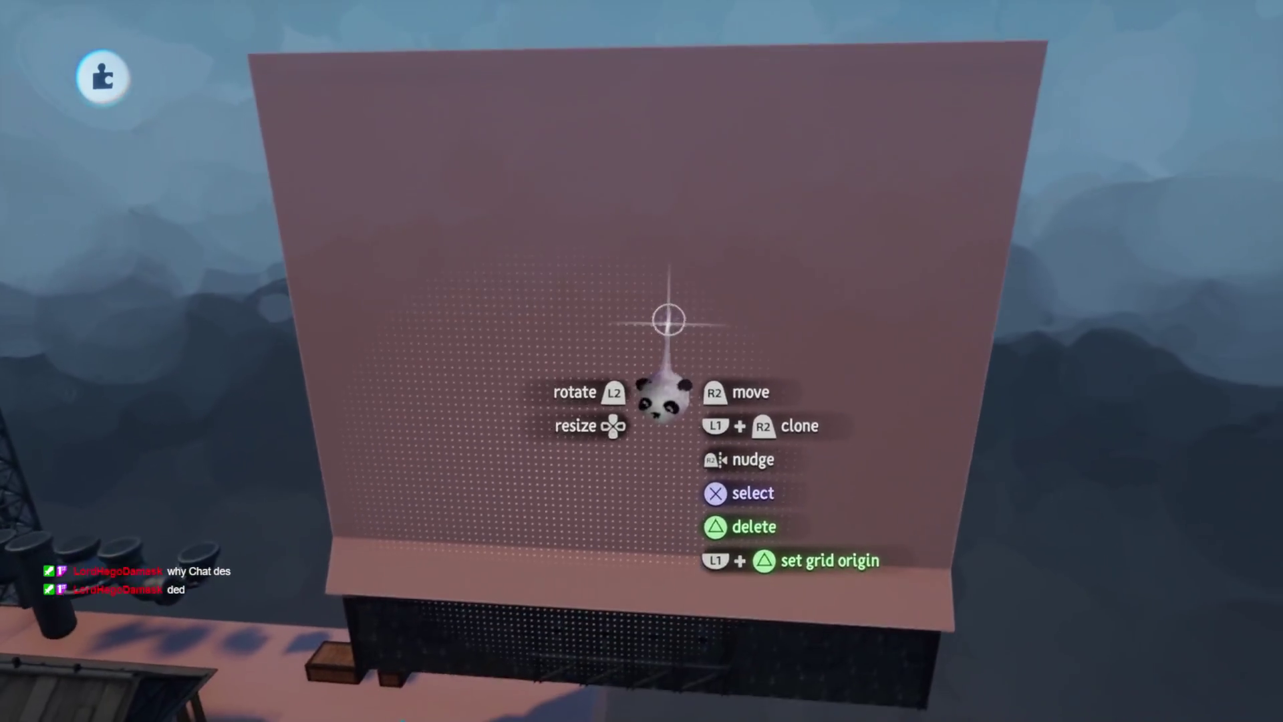
- Choose a darker grey shade in Colours and spray-paint the tall wall with it
key(Tab)
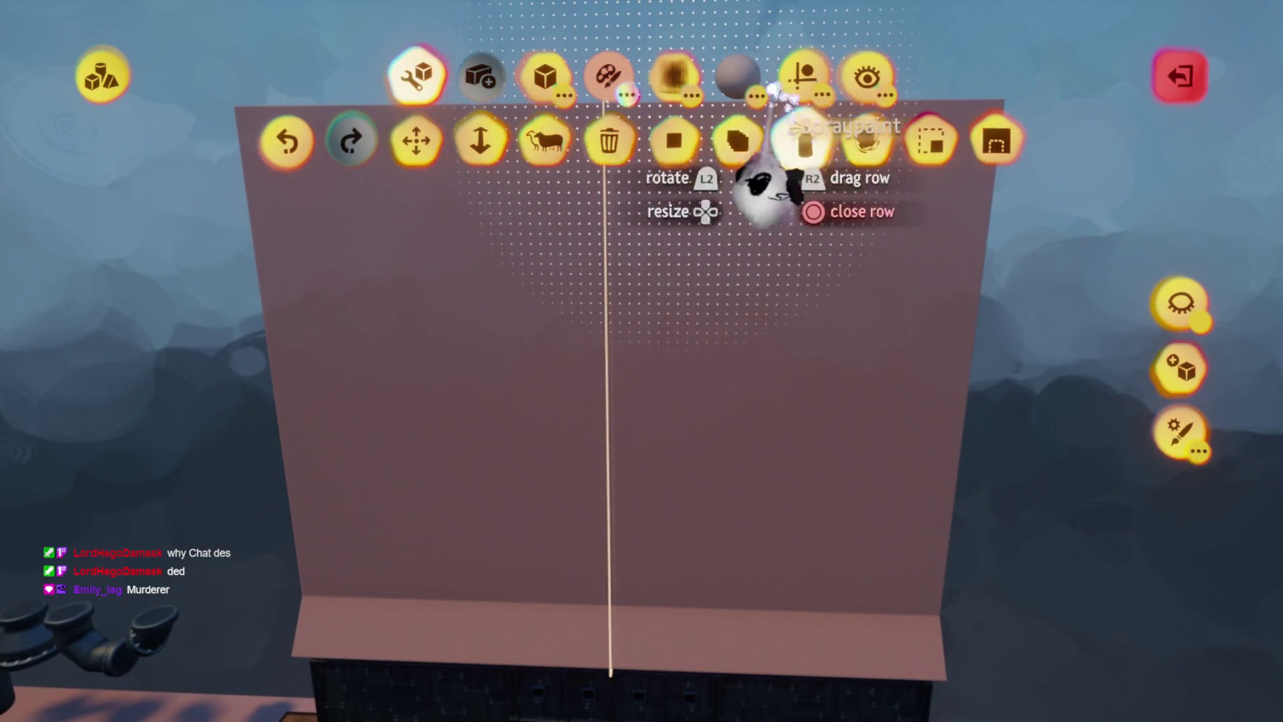
click(609, 78)
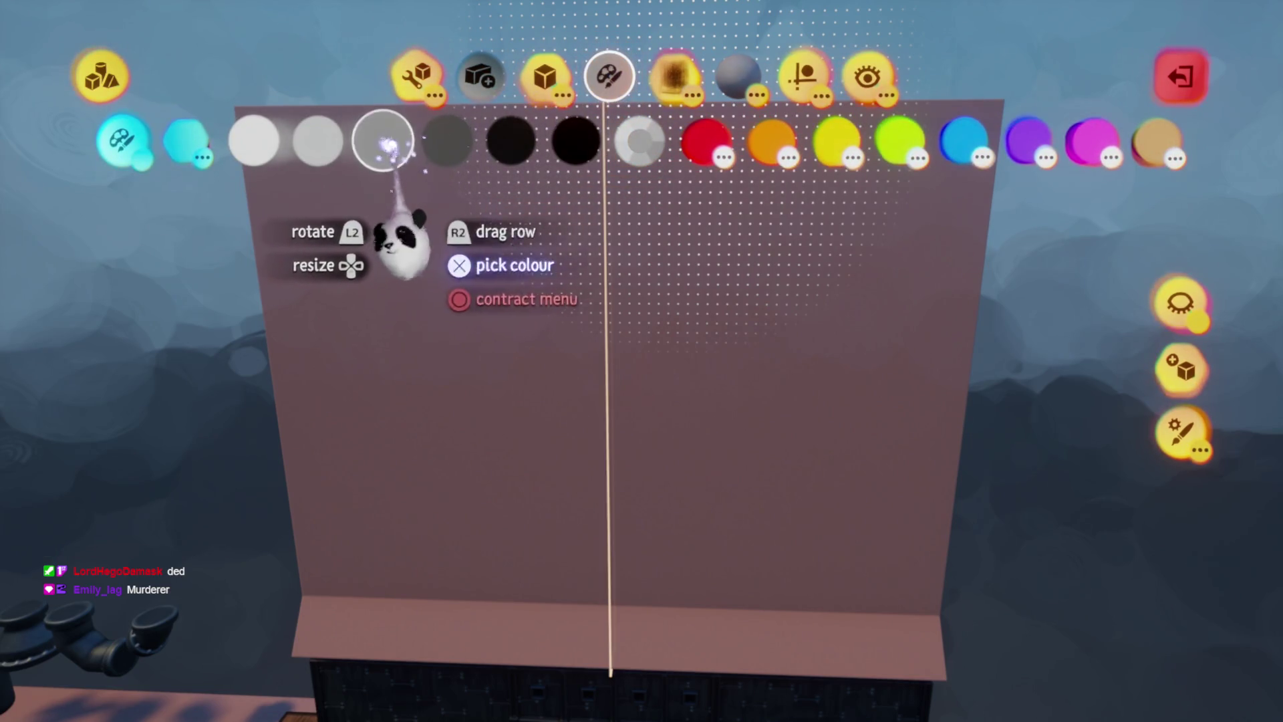
mouse_move(510, 167)
mouse_down()
mouse_move(662, 394)
mouse_move(662, 375)
mouse_move(795, 508)
mouse_up()
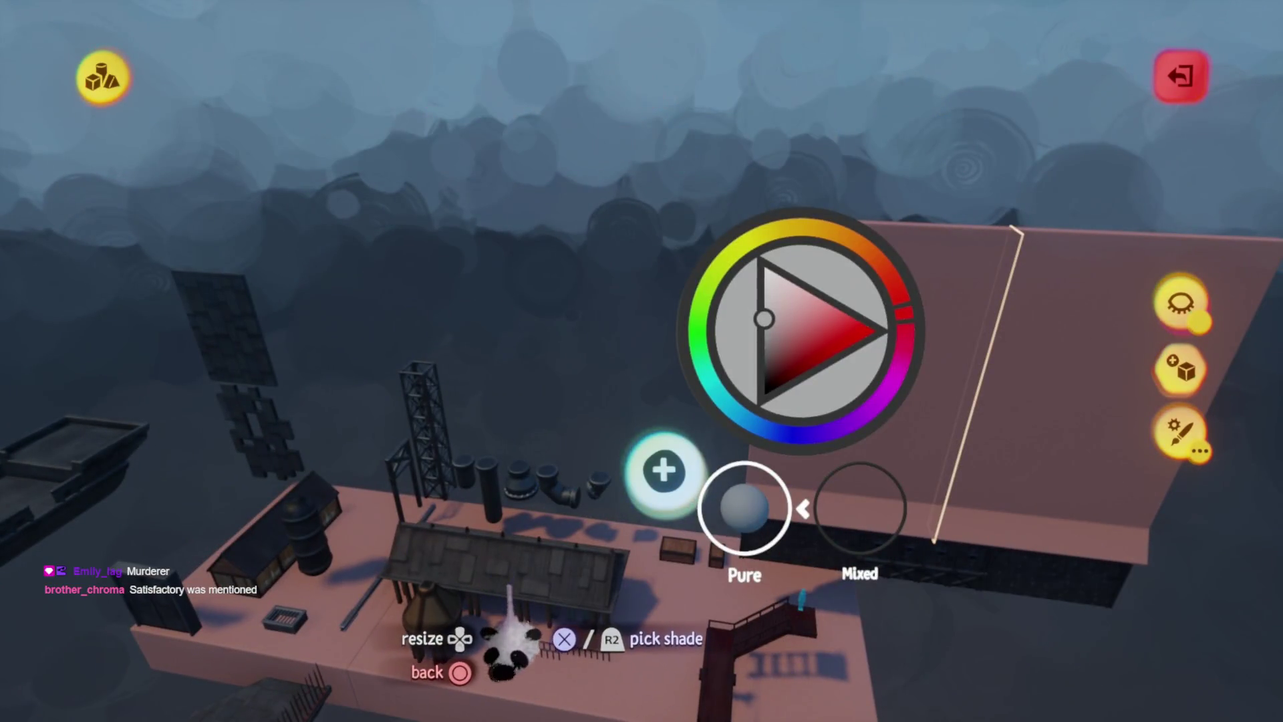
mouse_move(639, 468)
mouse_down()
mouse_move(618, 454)
mouse_move(645, 430)
mouse_move(610, 441)
mouse_move(682, 391)
mouse_up()
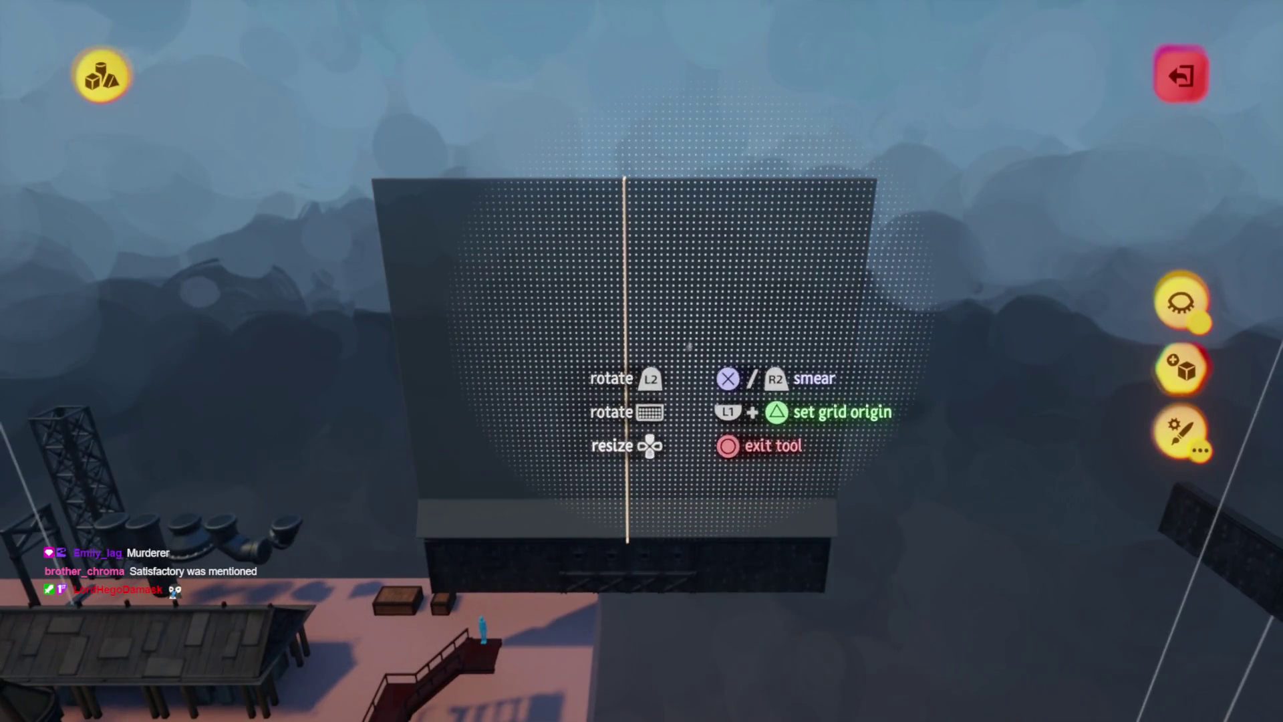
drag(692, 359, 692, 359)
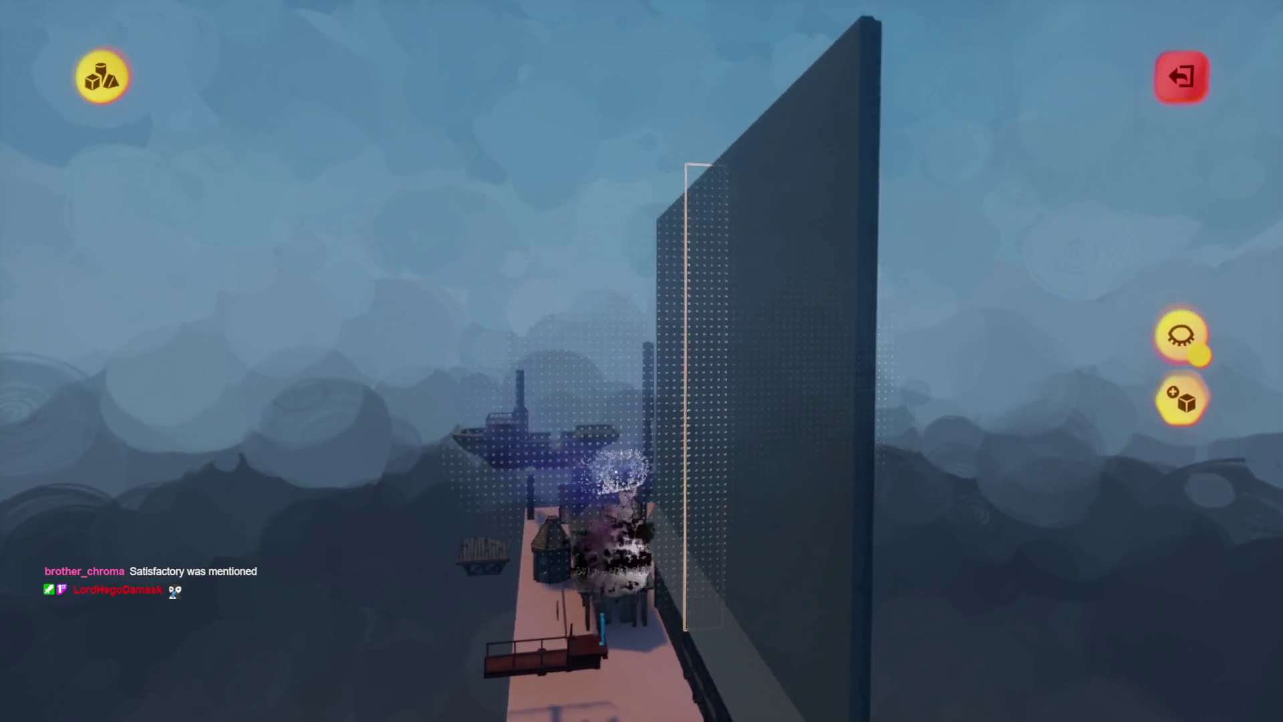
drag(731, 430, 724, 436)
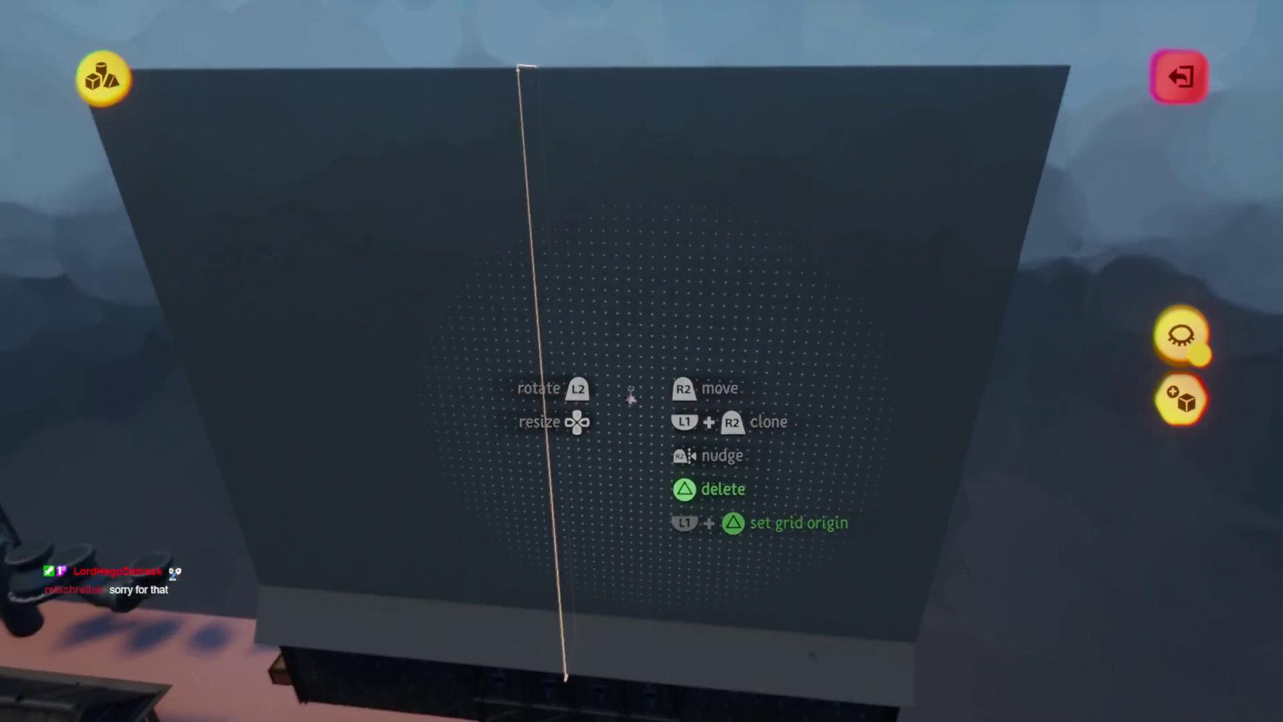
click(640, 394)
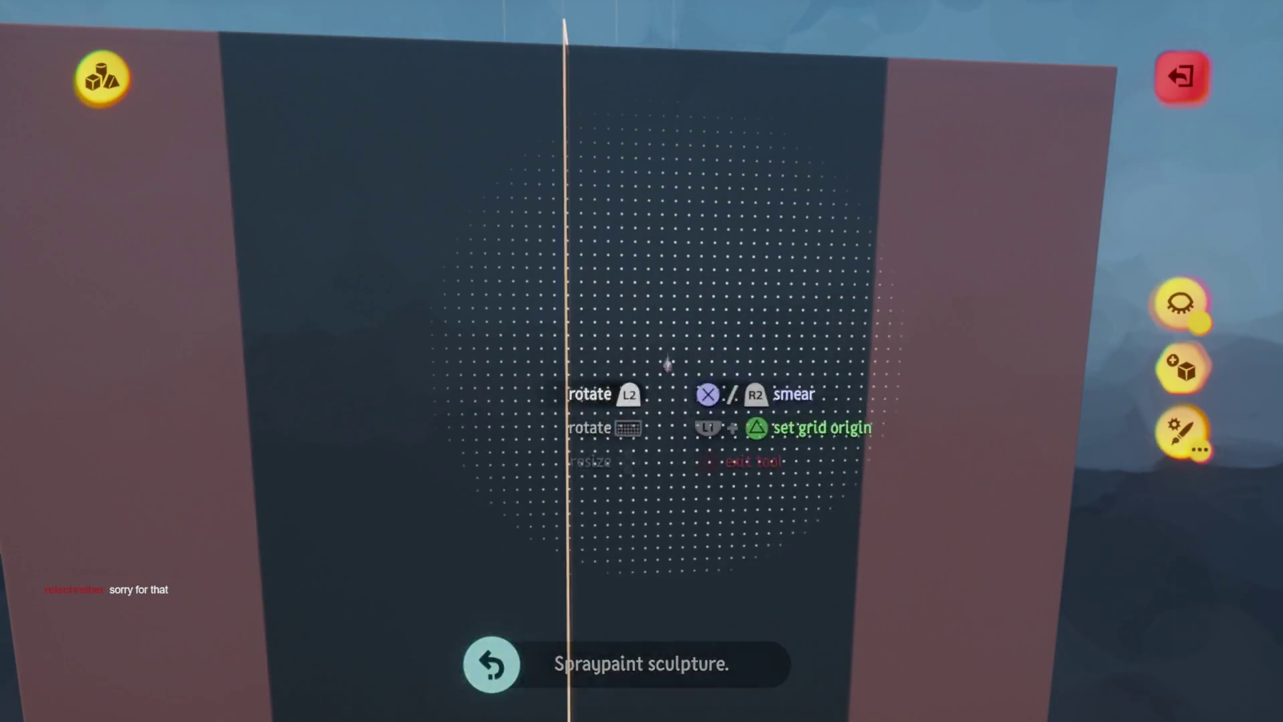
- Select cylinders as the sculpting shape
click(667, 365)
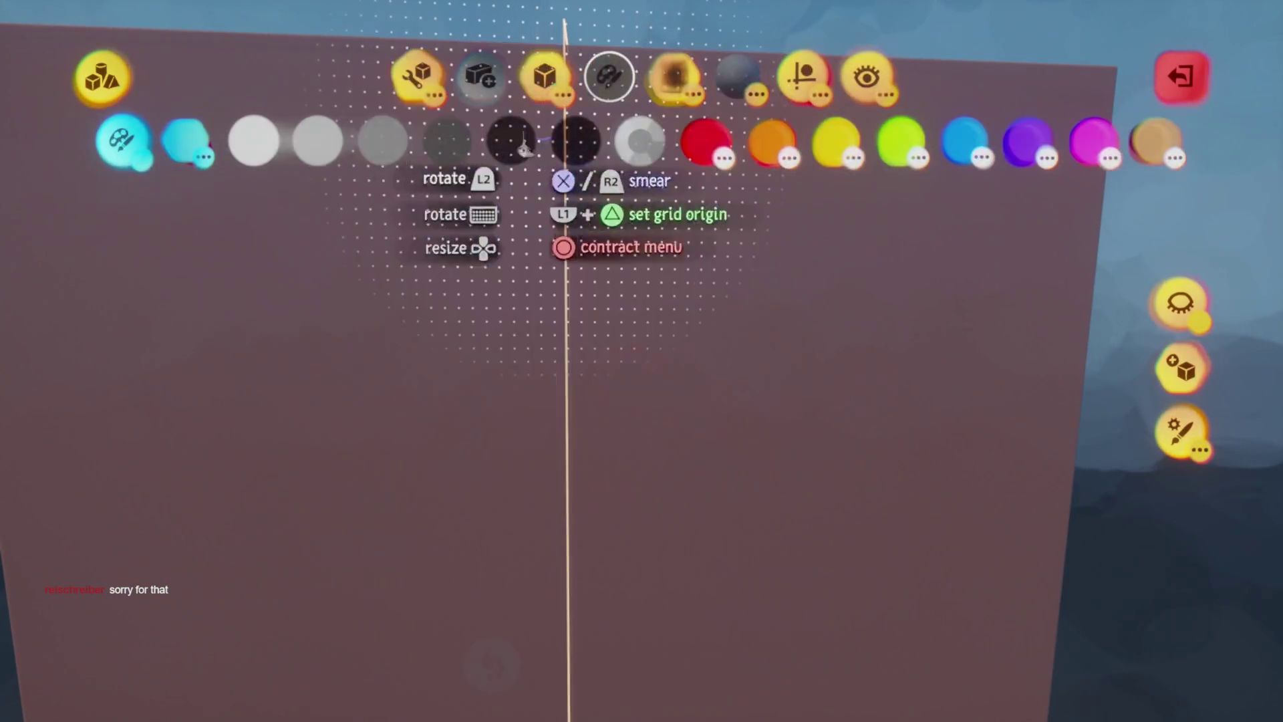
click(544, 74)
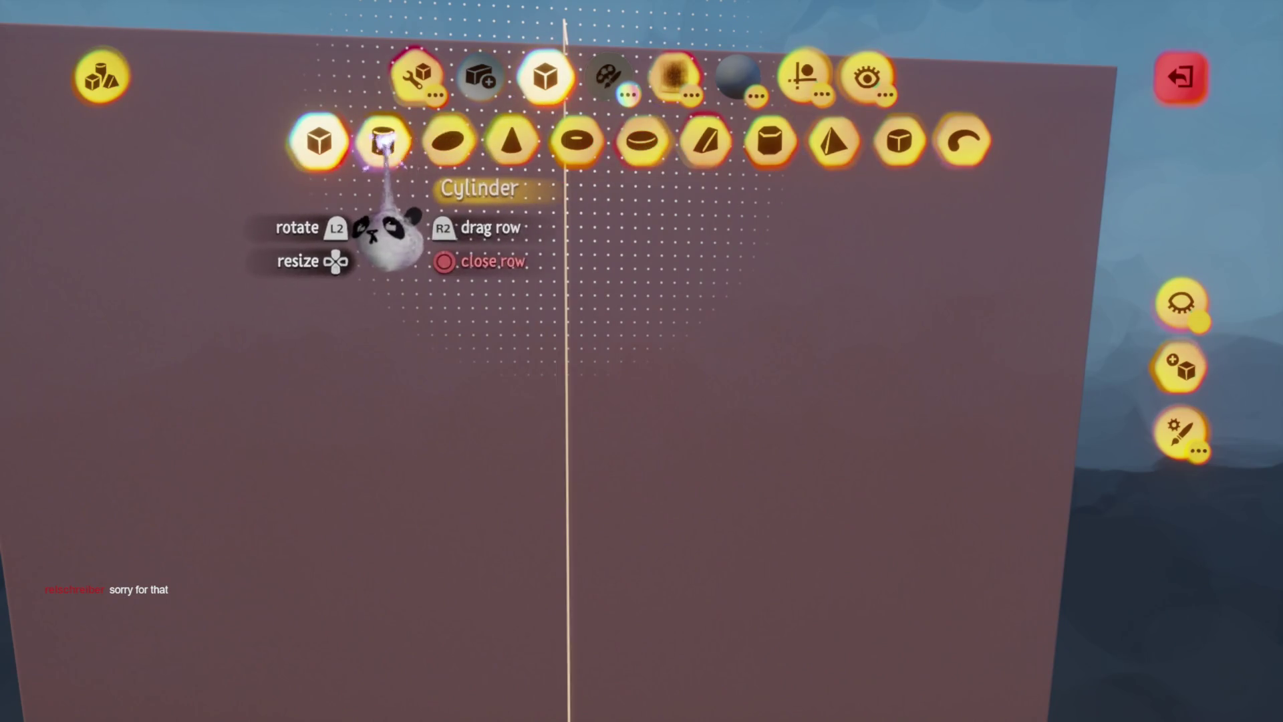
click(384, 141)
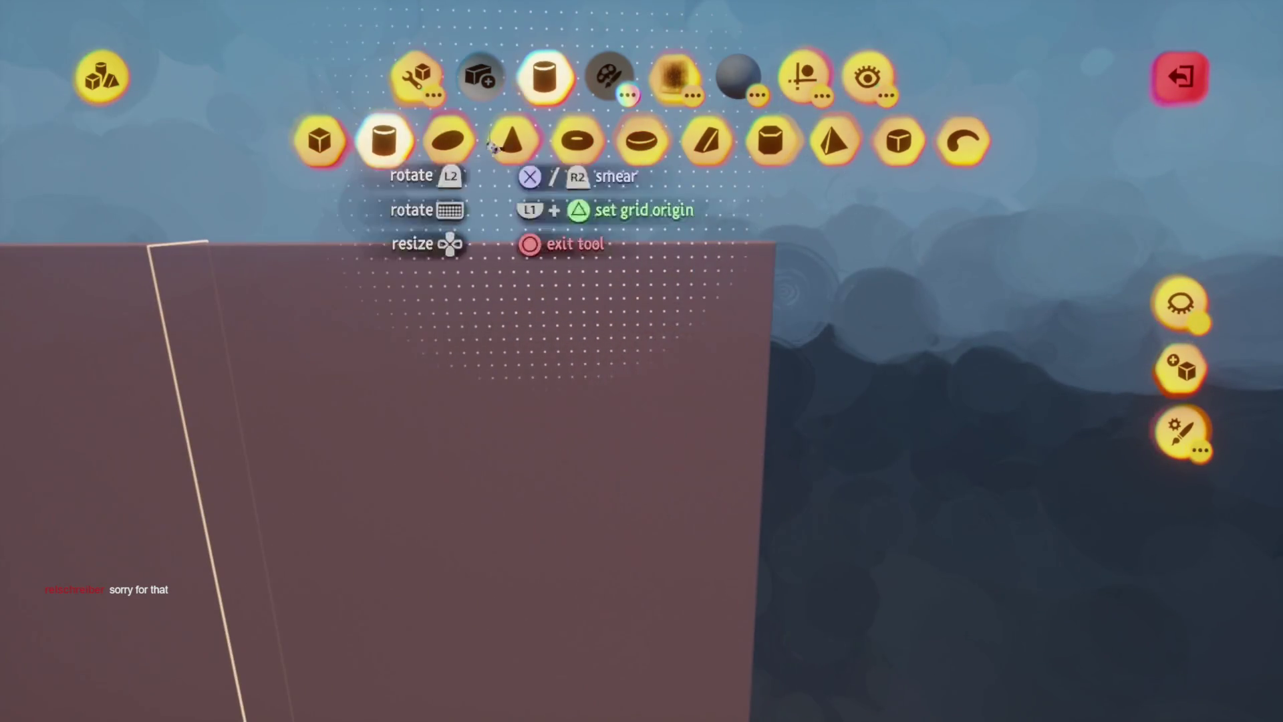
click(416, 73)
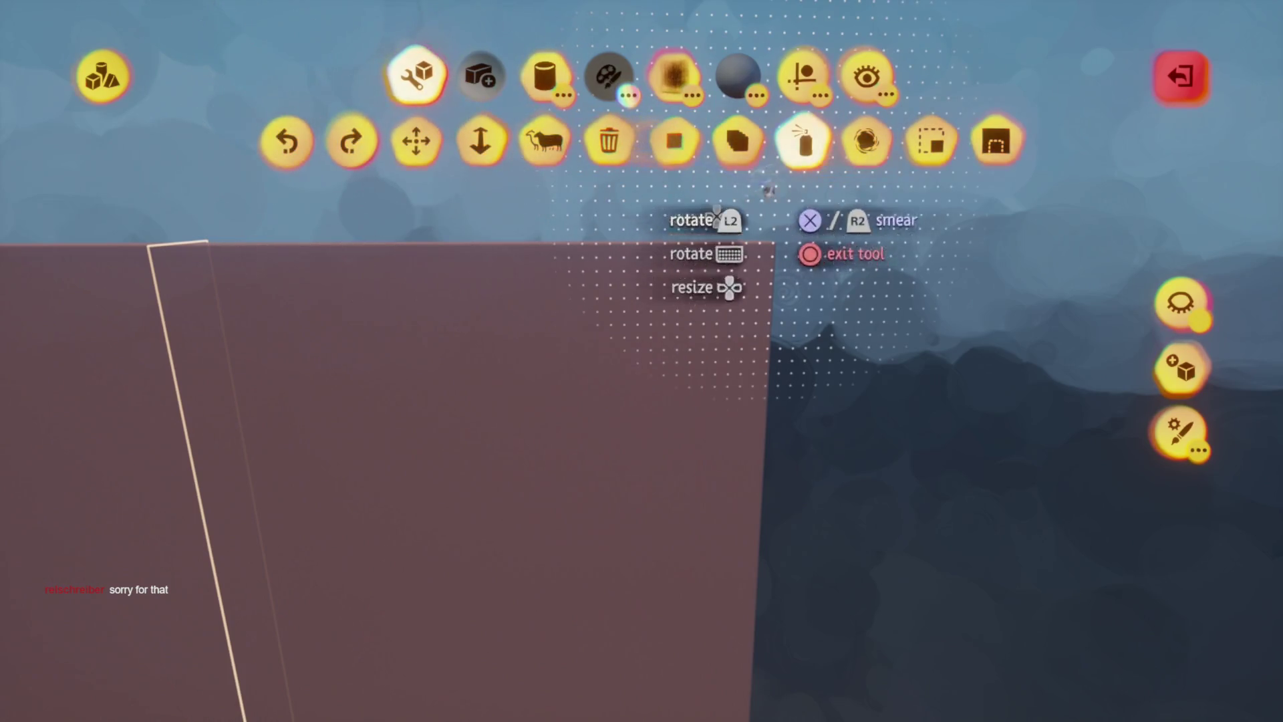
key(Escape)
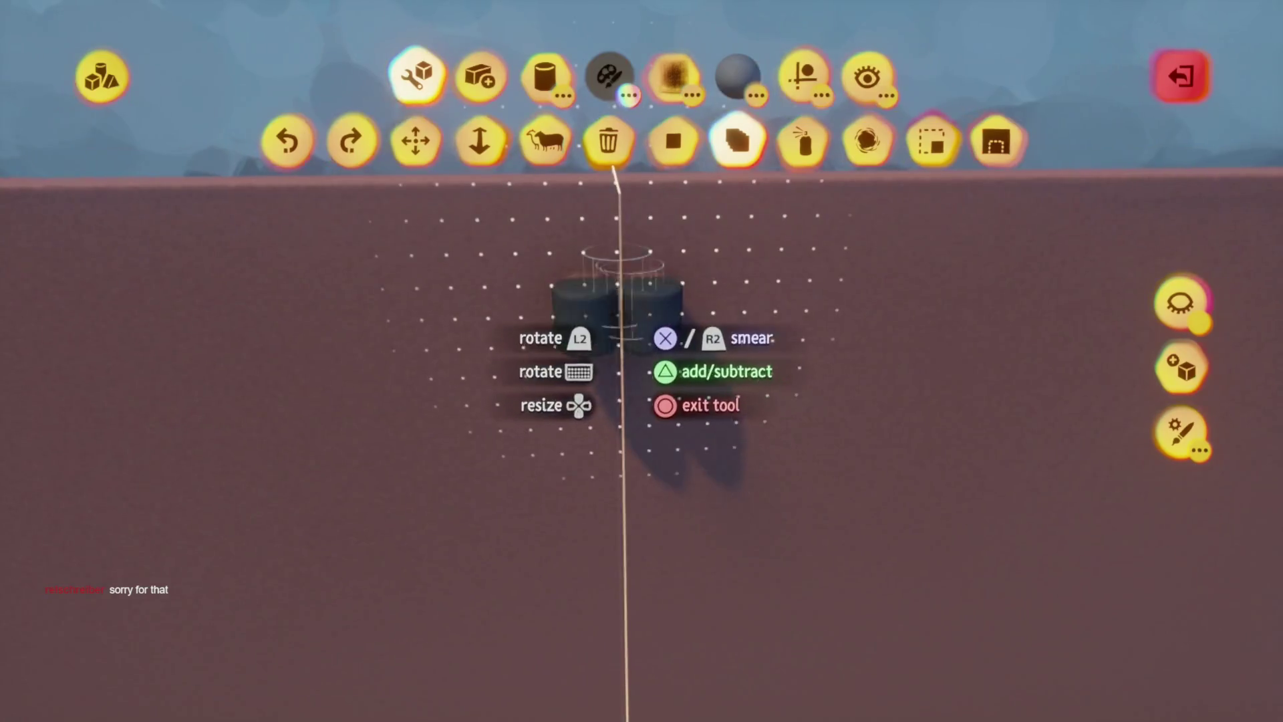
- Smear dark cylinders across the wall top, undoing a stray row, then pick Precise Move
mouse_move(610, 298)
mouse_down()
mouse_move(668, 294)
mouse_move(612, 314)
mouse_up()
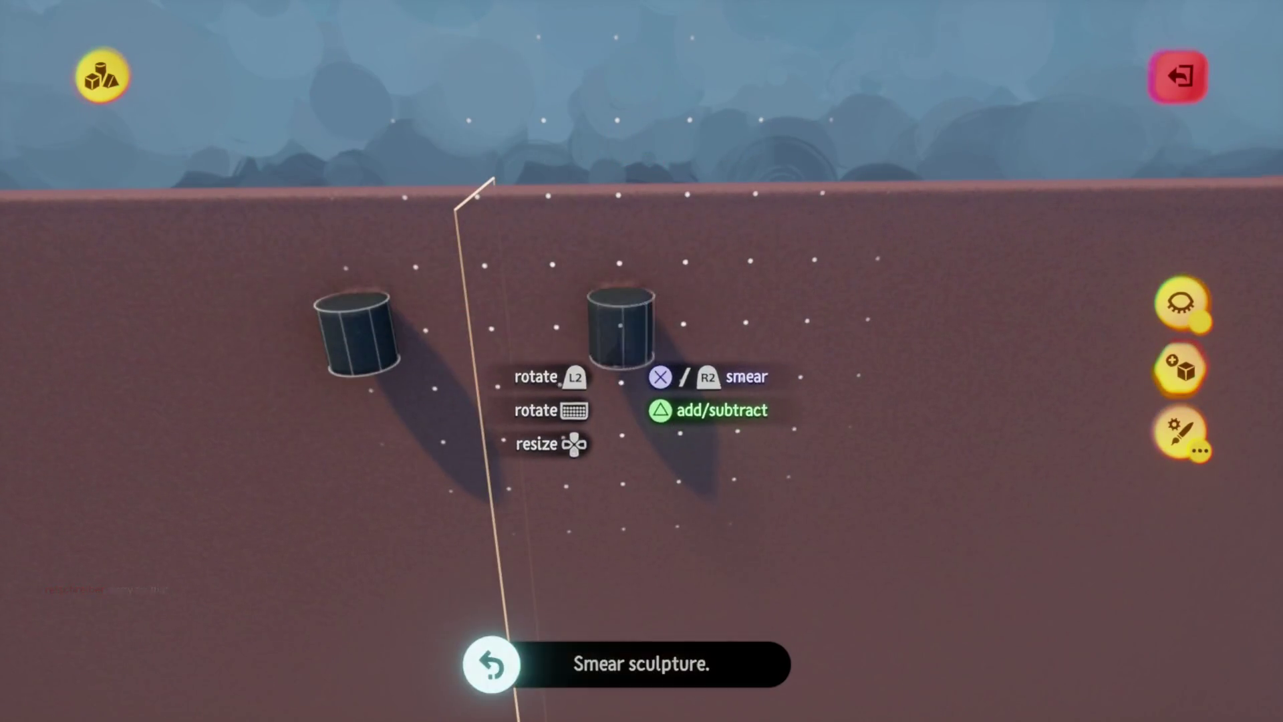
mouse_move(520, 319)
mouse_down()
mouse_move(668, 381)
mouse_move(988, 287)
mouse_up()
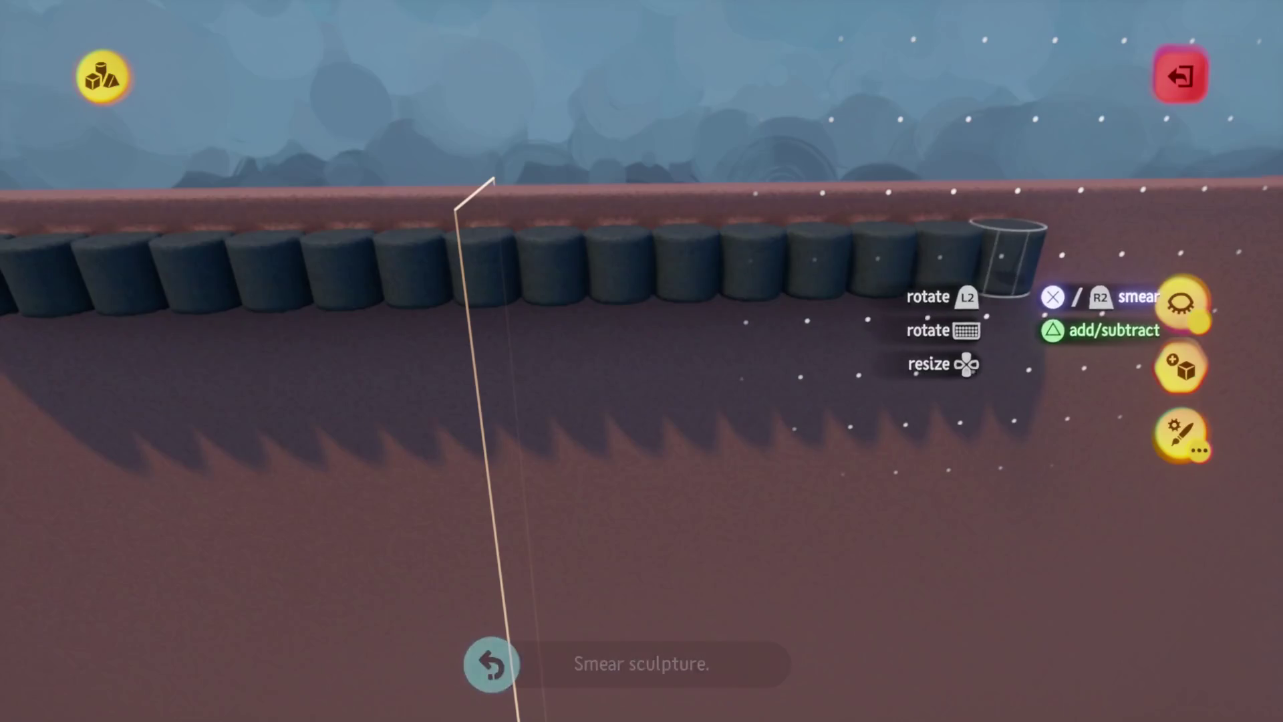
key(ctrl+z)
key(ctrl+z)
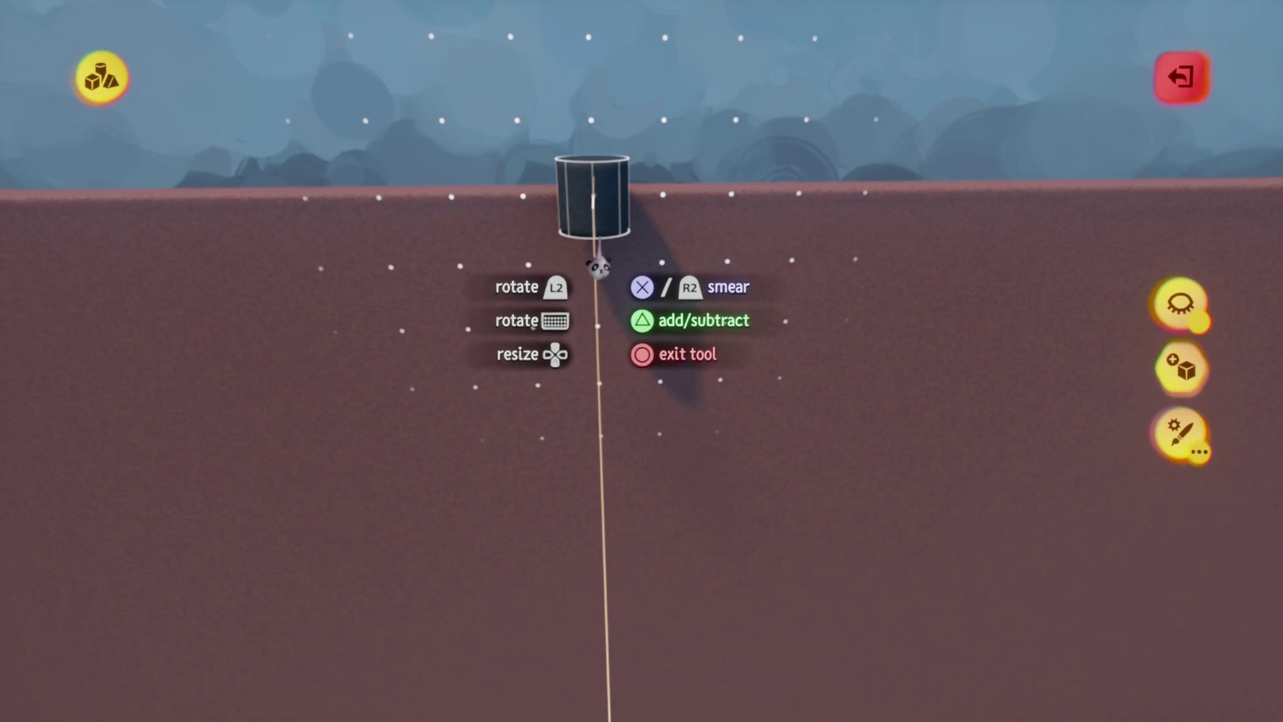
mouse_move(599, 266)
mouse_down()
mouse_move(681, 234)
mouse_move(653, 330)
mouse_move(648, 310)
mouse_up()
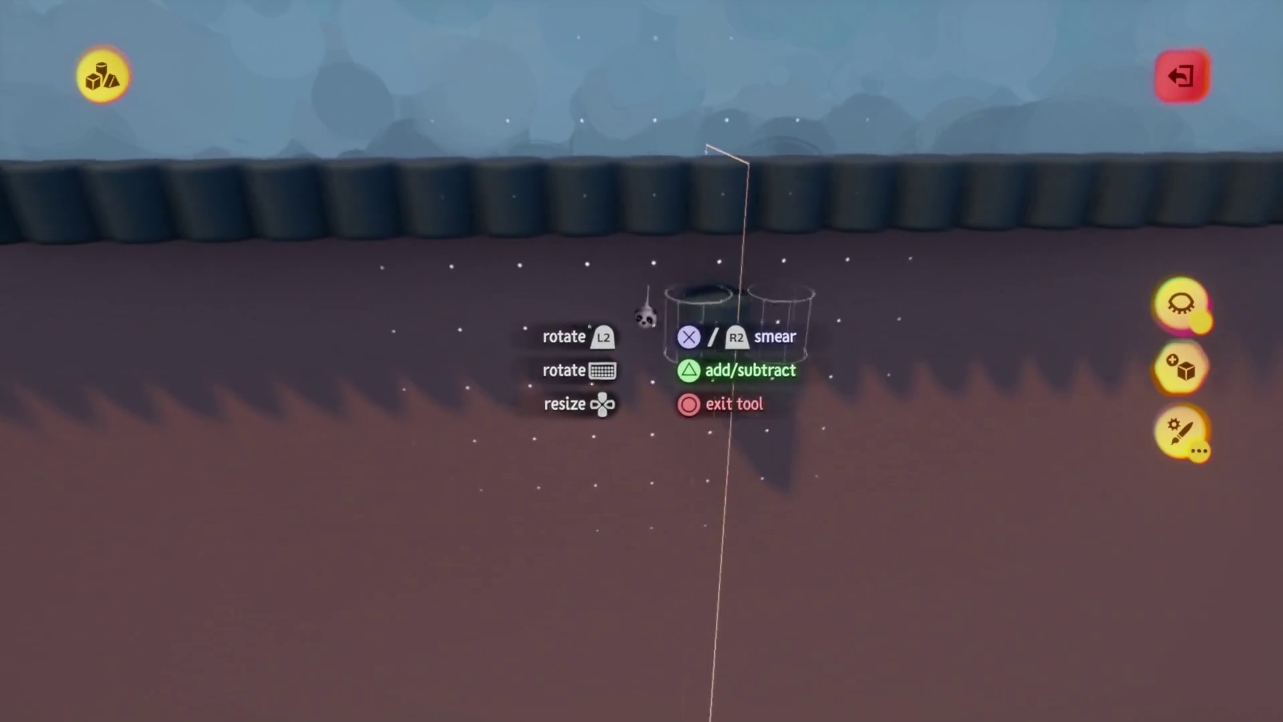
scroll(620, 257, up, 3)
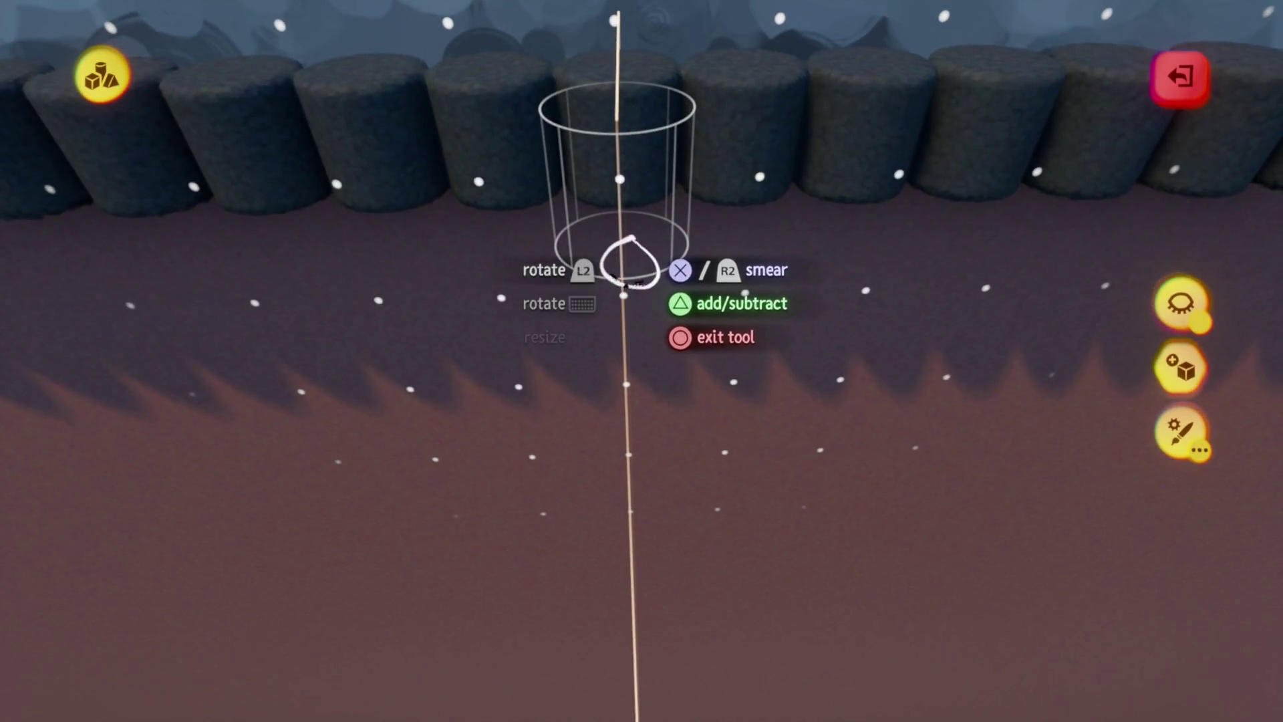
drag(629, 267, 642, 271)
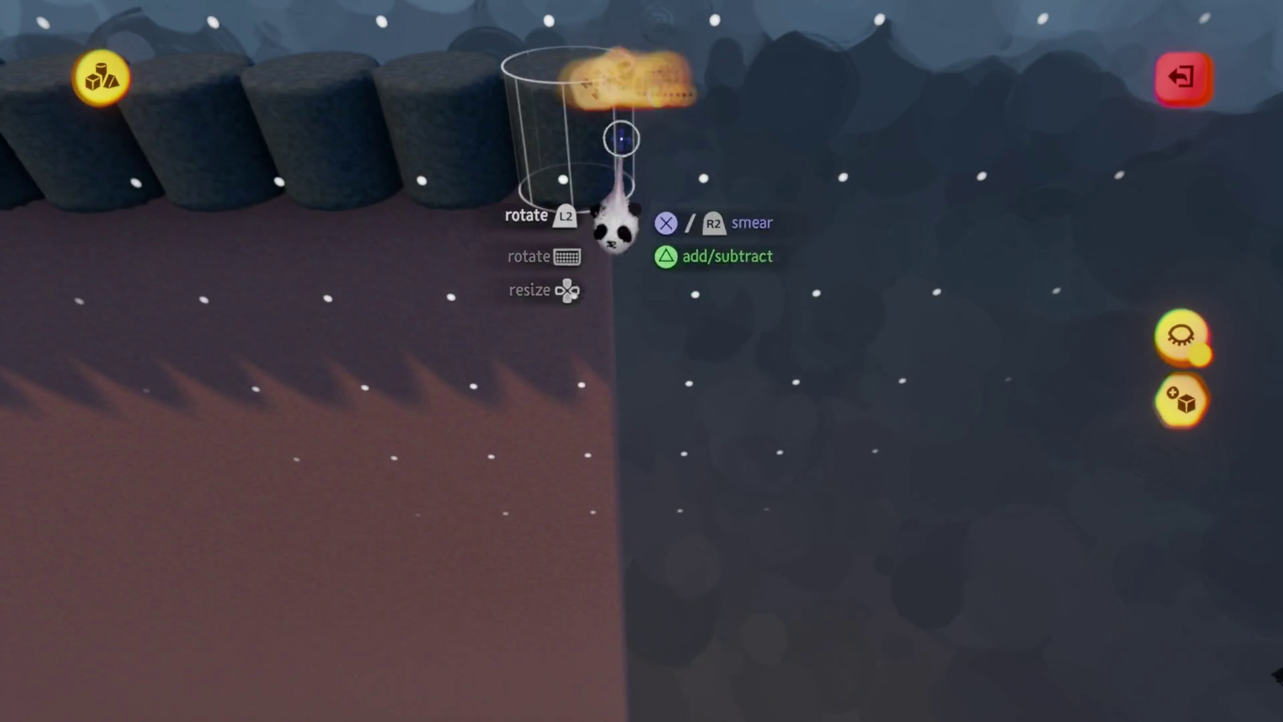
key(s)
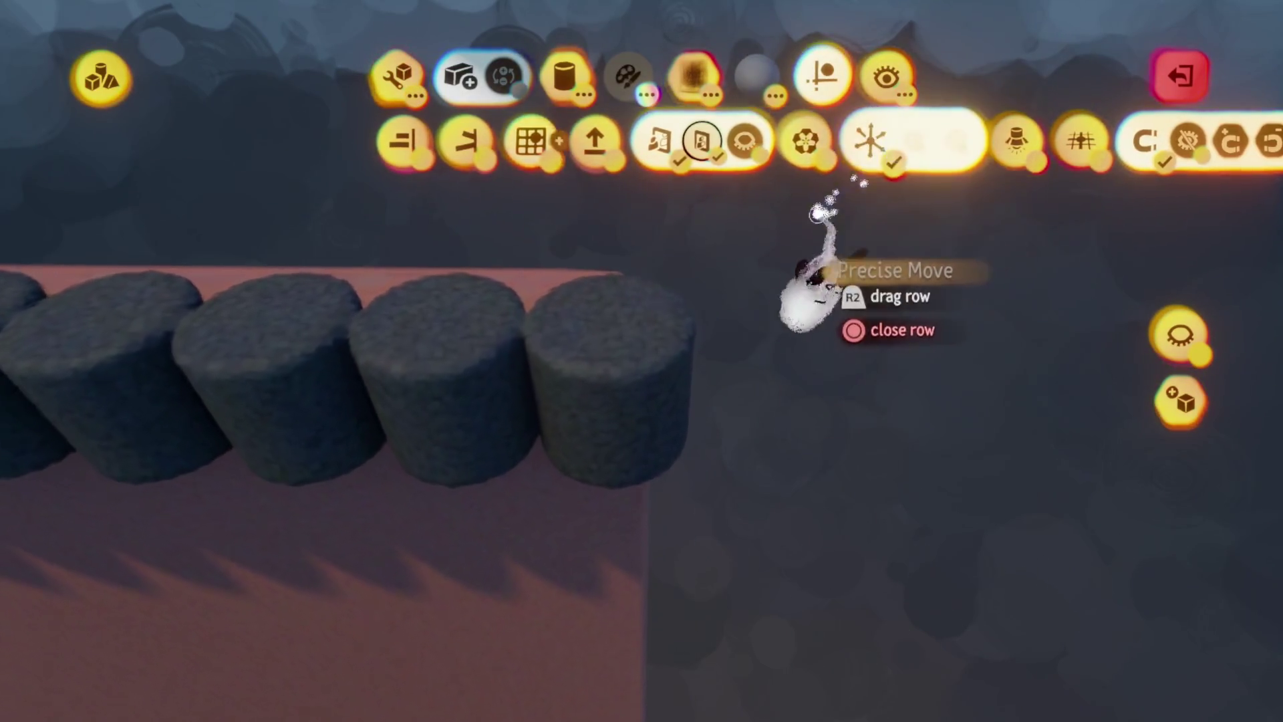
click(816, 213)
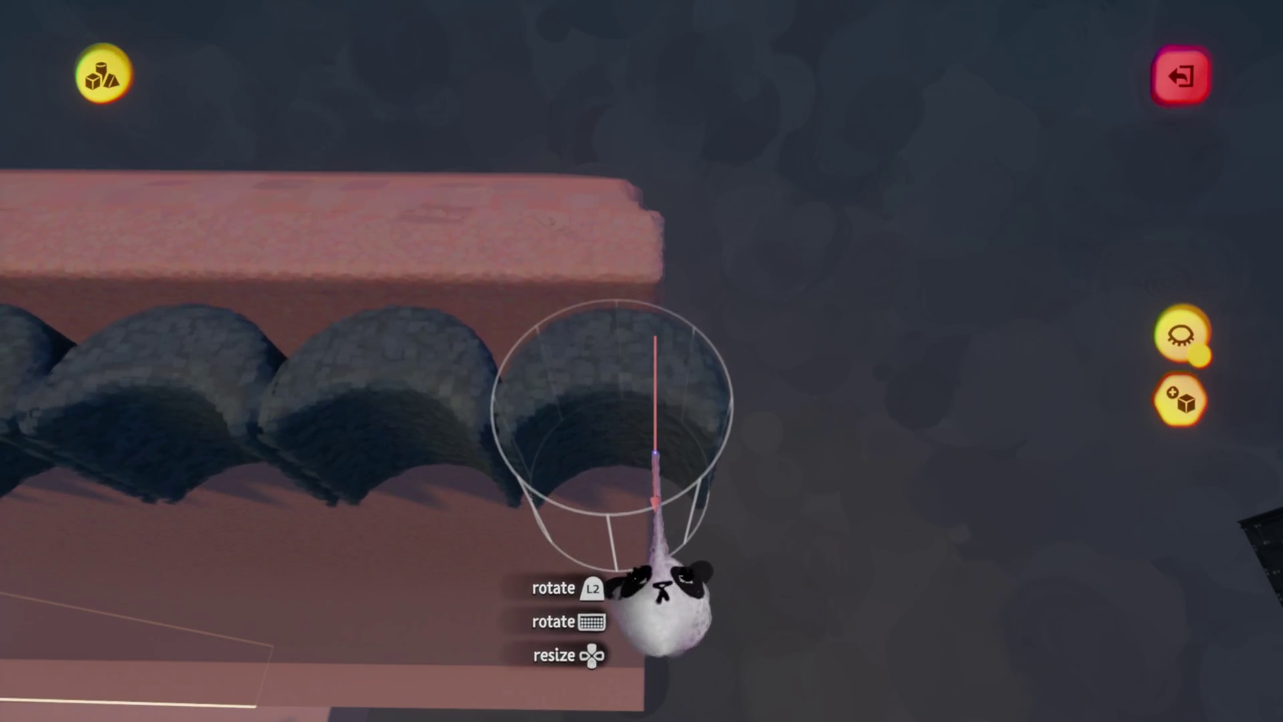
- Stretch the cylinder row up and below the ledge into a tall ribbed sheet, then further outward
key(s)
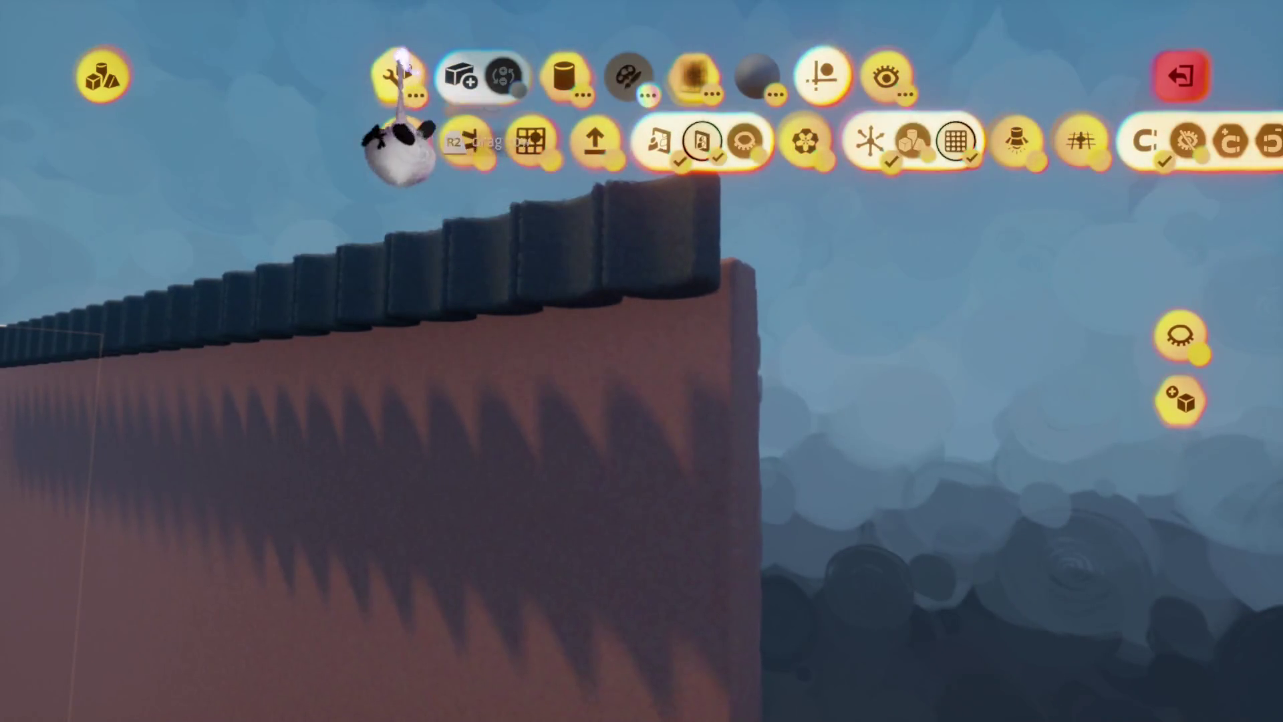
click(400, 63)
mouse_move(638, 391)
mouse_down()
mouse_move(636, 516)
mouse_move(654, 455)
mouse_move(658, 471)
mouse_move(654, 430)
mouse_up()
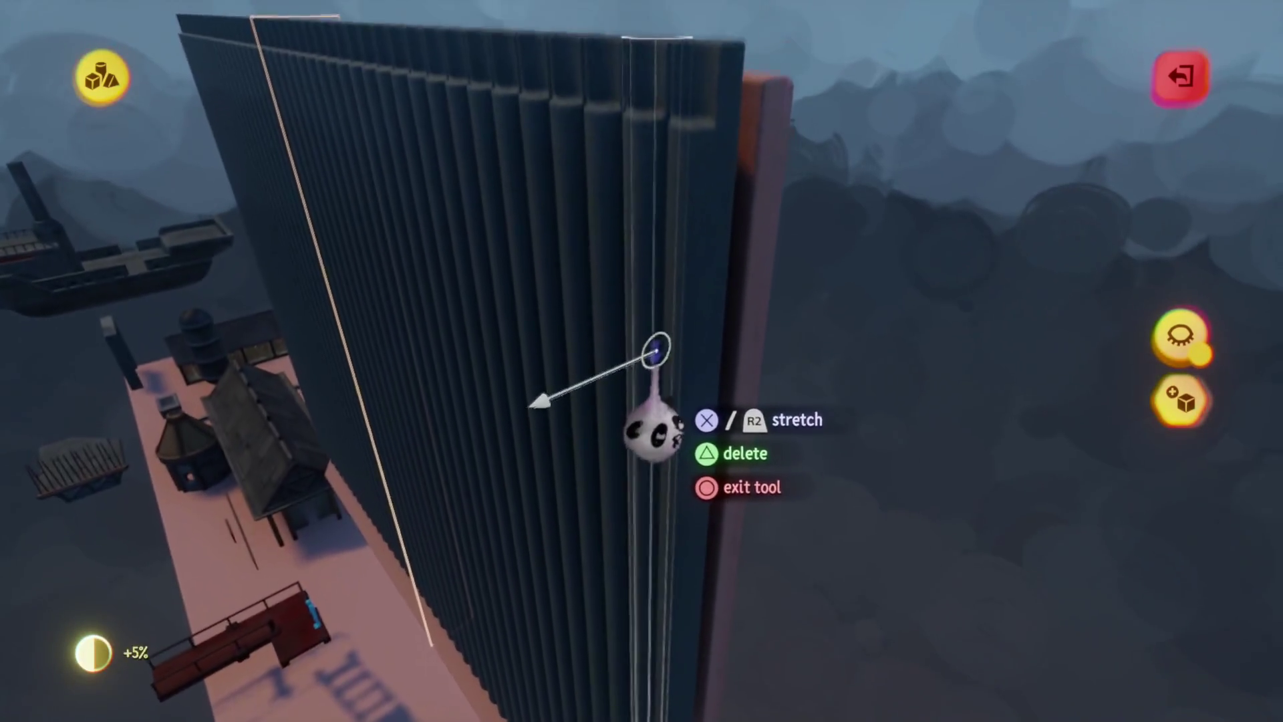
drag(669, 462, 671, 682)
drag(658, 468, 668, 436)
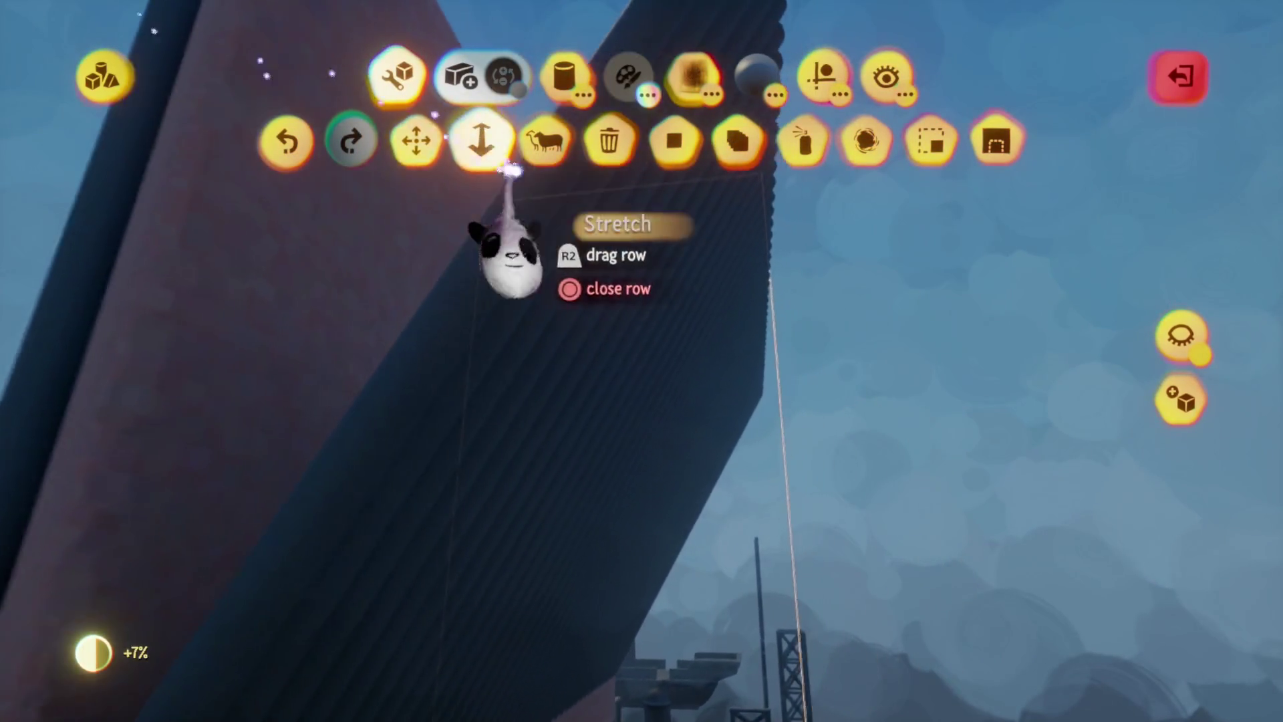
click(481, 140)
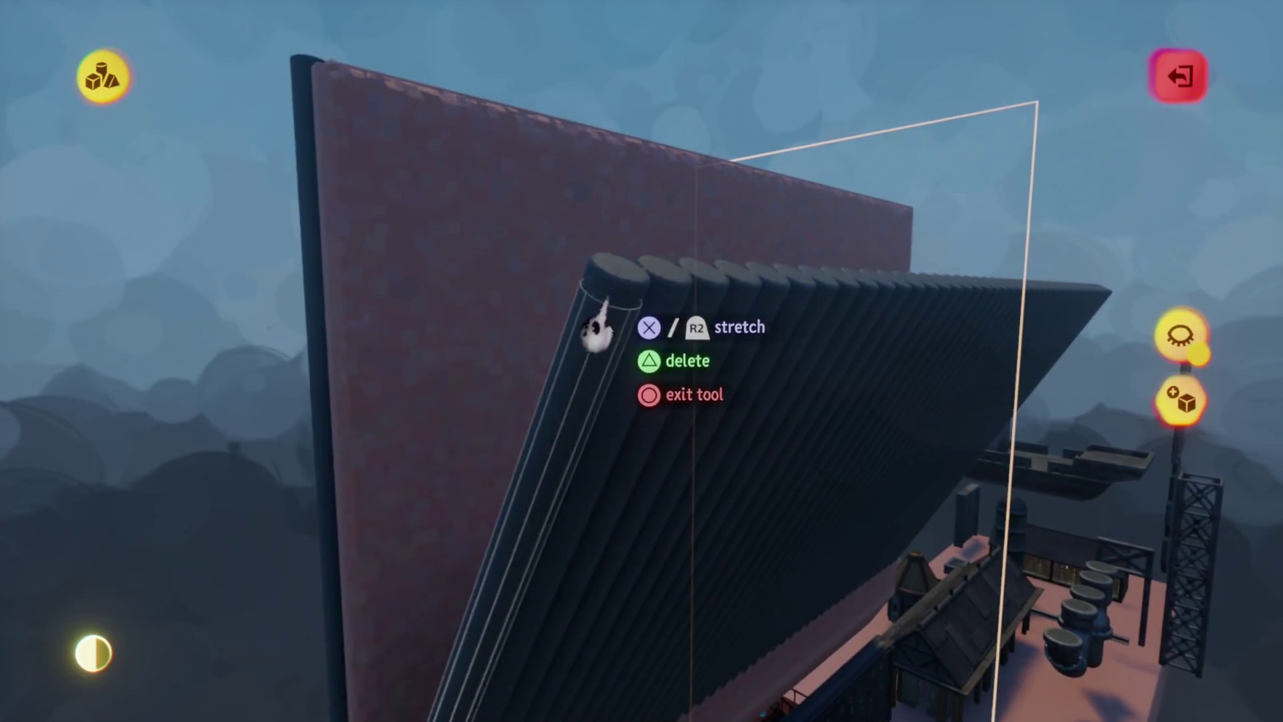
mouse_move(597, 332)
mouse_down()
mouse_move(593, 450)
mouse_move(653, 418)
mouse_up()
- Tilt the ribbed slab to 30°, then leave sculpting and rotate the roof piece to about 43°
mouse_move(646, 310)
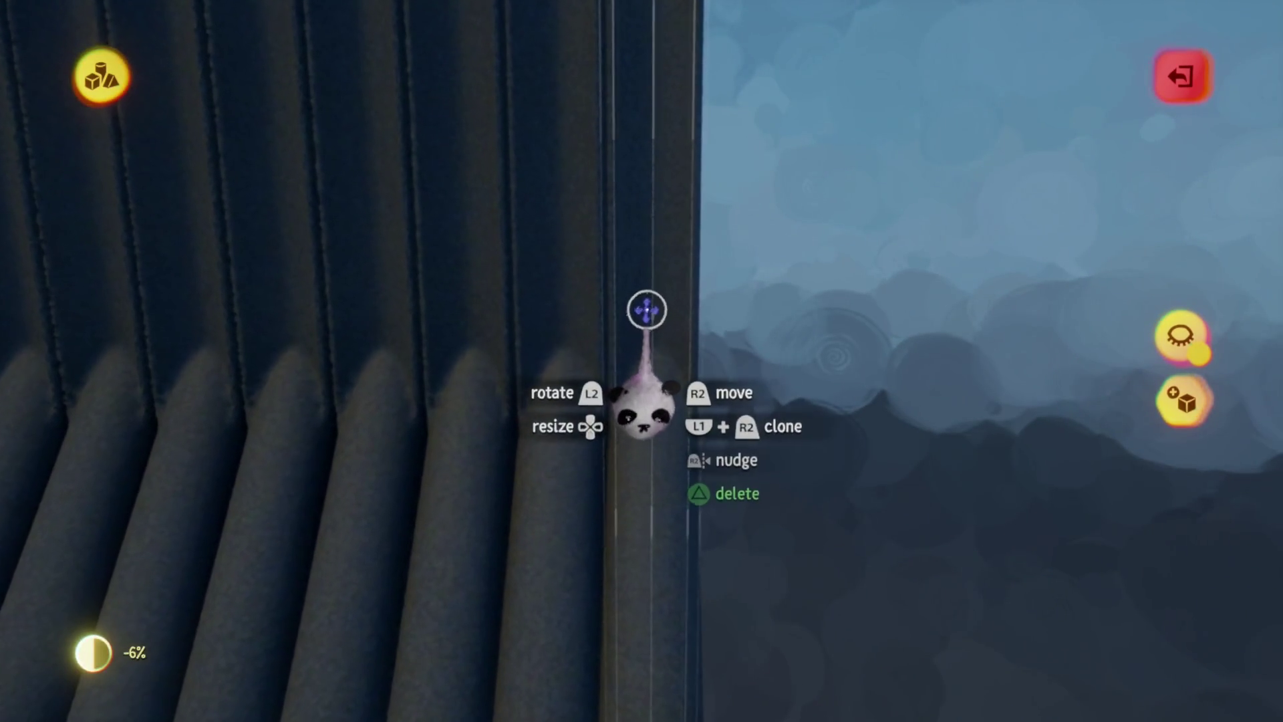
drag(645, 308, 648, 304)
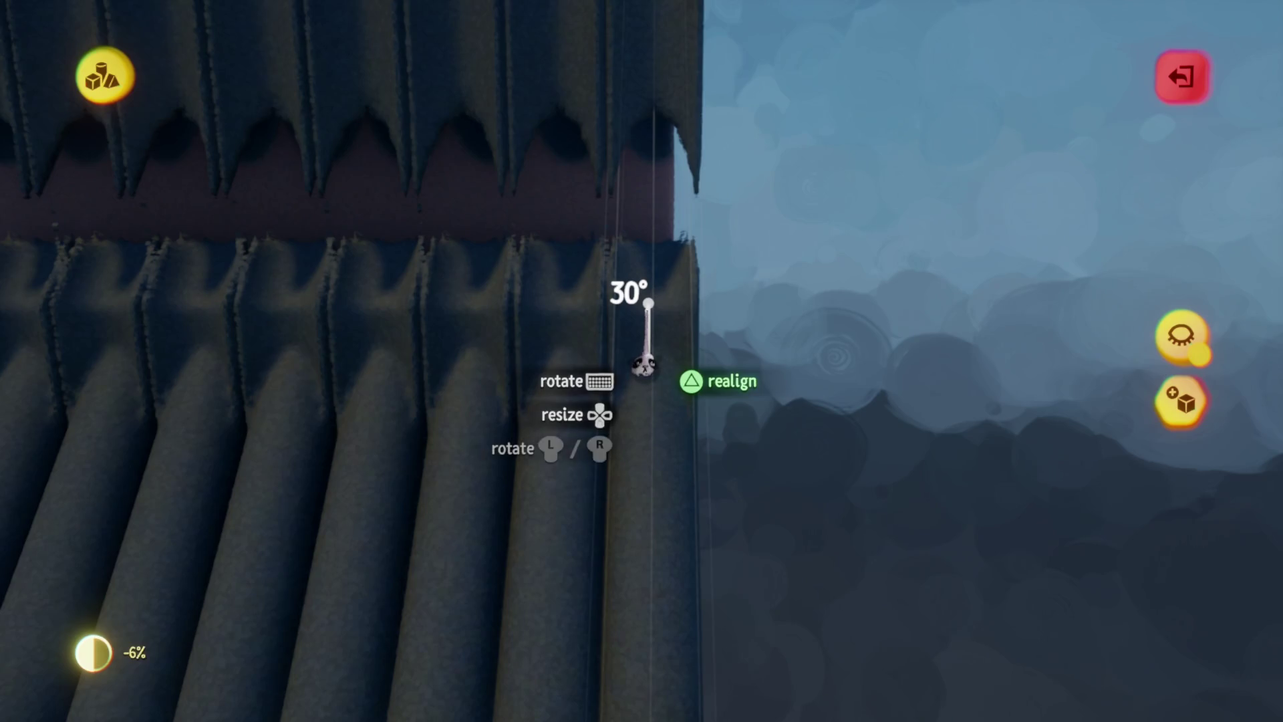
mouse_move(647, 377)
mouse_down()
mouse_move(573, 515)
mouse_move(622, 715)
mouse_move(655, 675)
mouse_move(696, 696)
mouse_move(696, 601)
mouse_up()
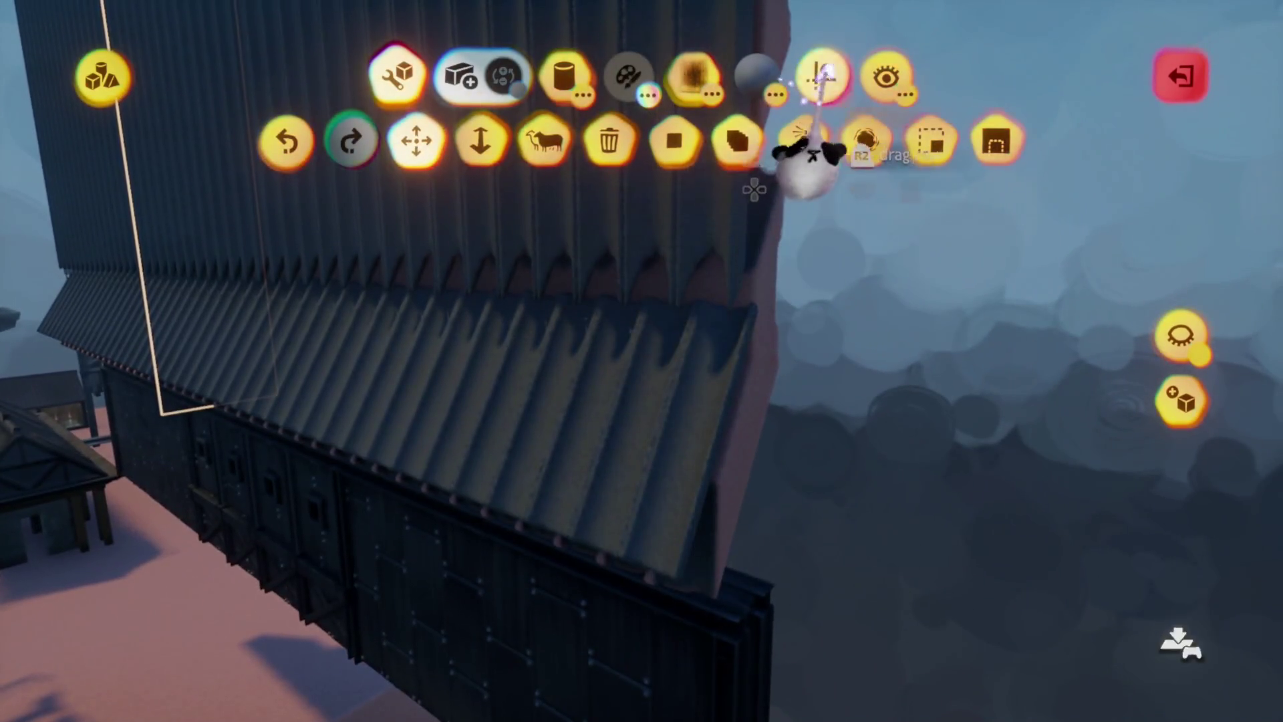
click(822, 75)
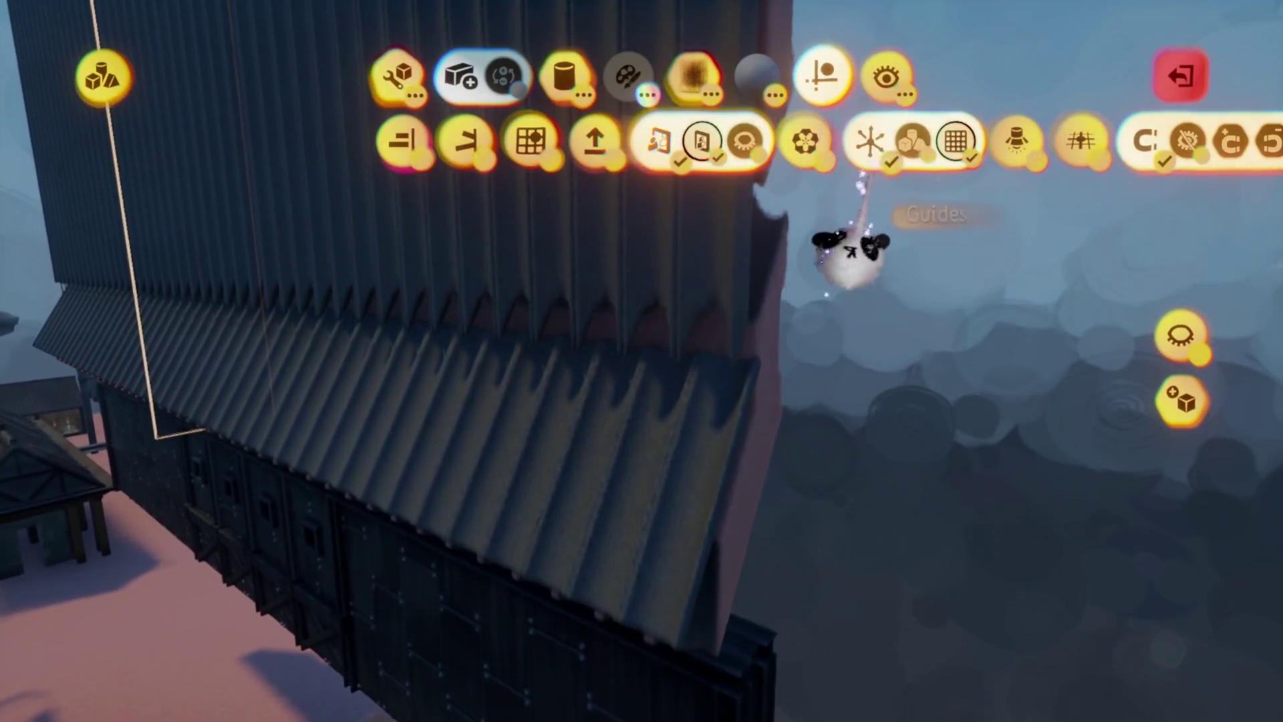
key(Escape)
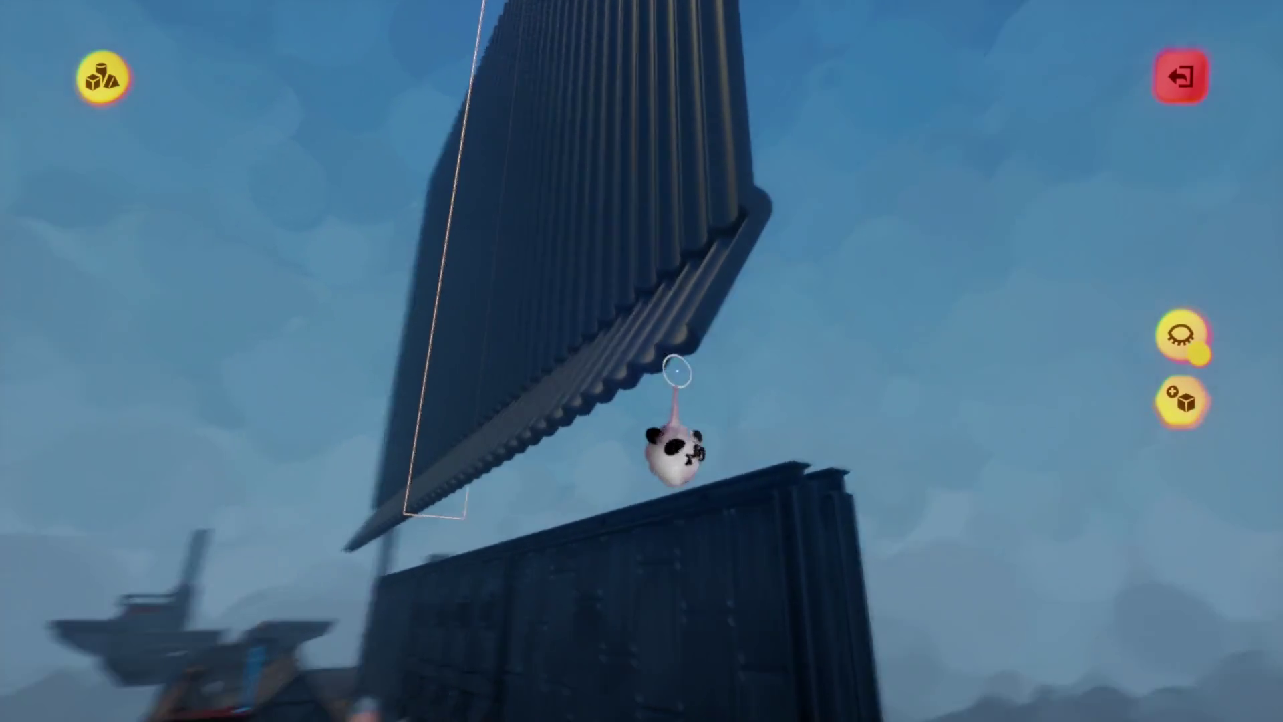
key(Escape)
mouse_move(633, 382)
mouse_down()
mouse_move(667, 493)
mouse_move(722, 425)
mouse_move(736, 172)
mouse_move(732, 421)
mouse_move(735, 401)
mouse_up()
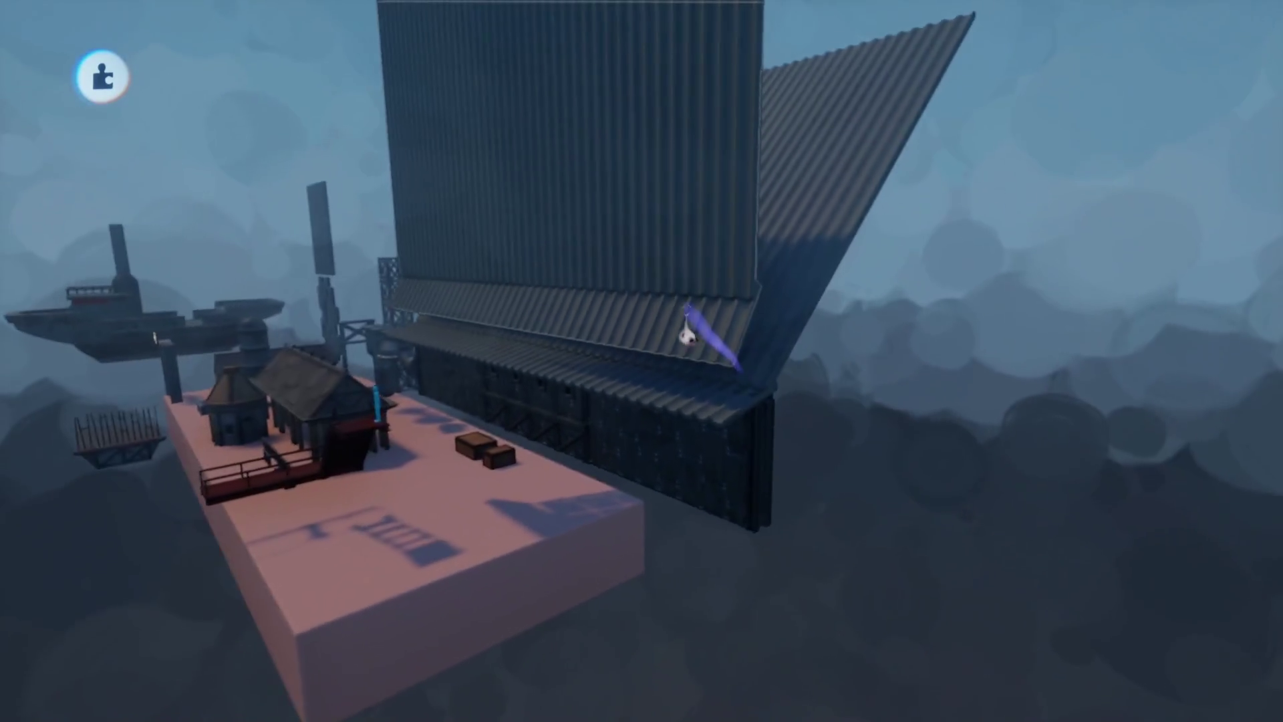
- Clone the corrugated roof sheet and place the duplicate
scroll(689, 334, up, 3)
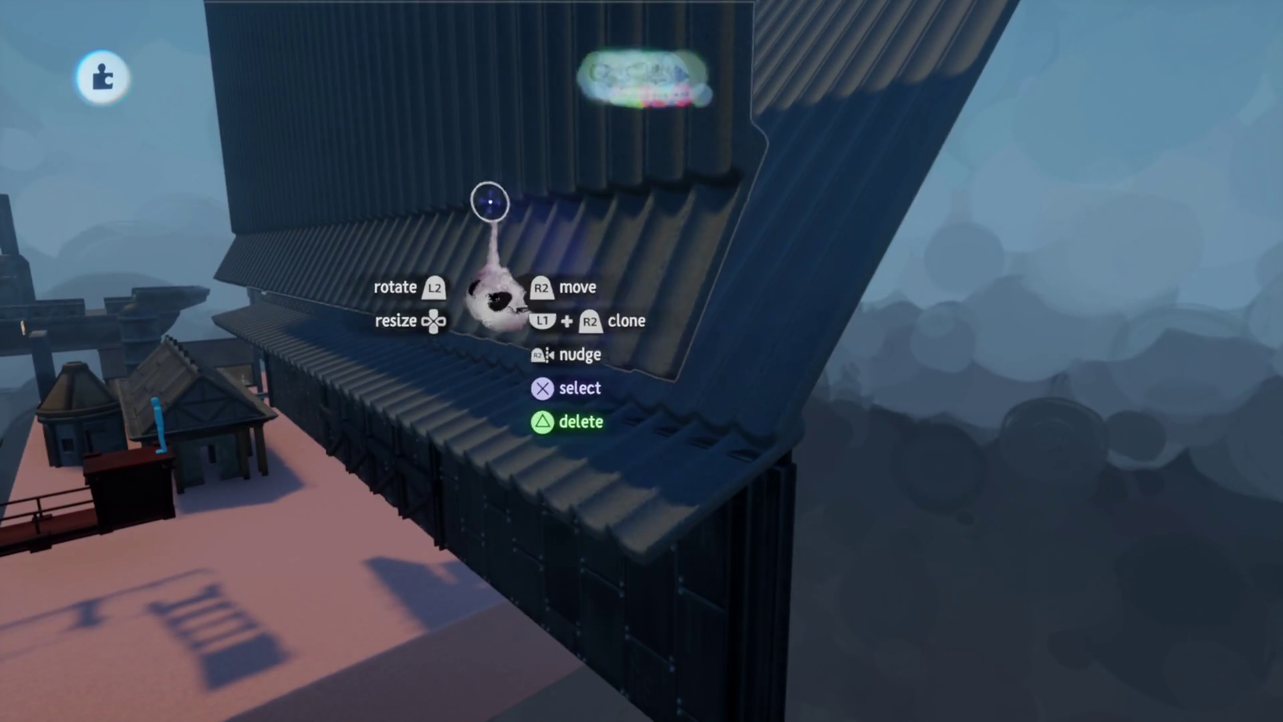
key(Tab)
click(450, 78)
click(576, 138)
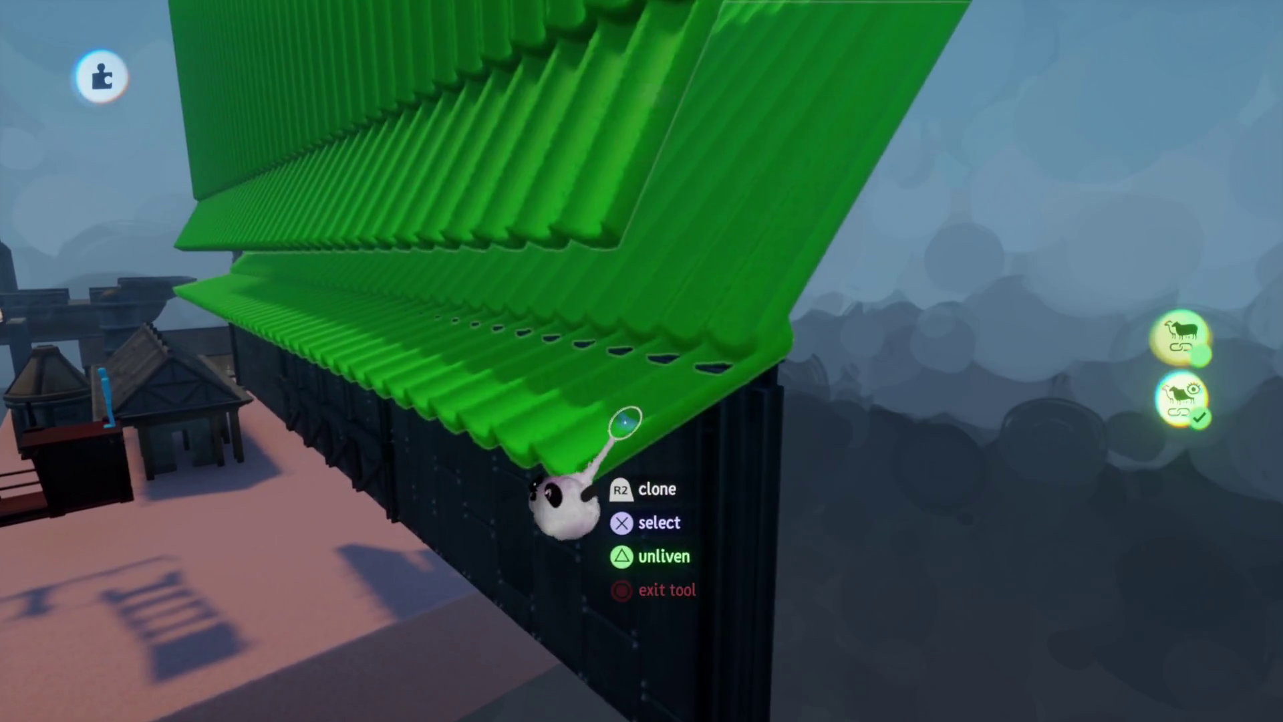
drag(624, 419, 598, 438)
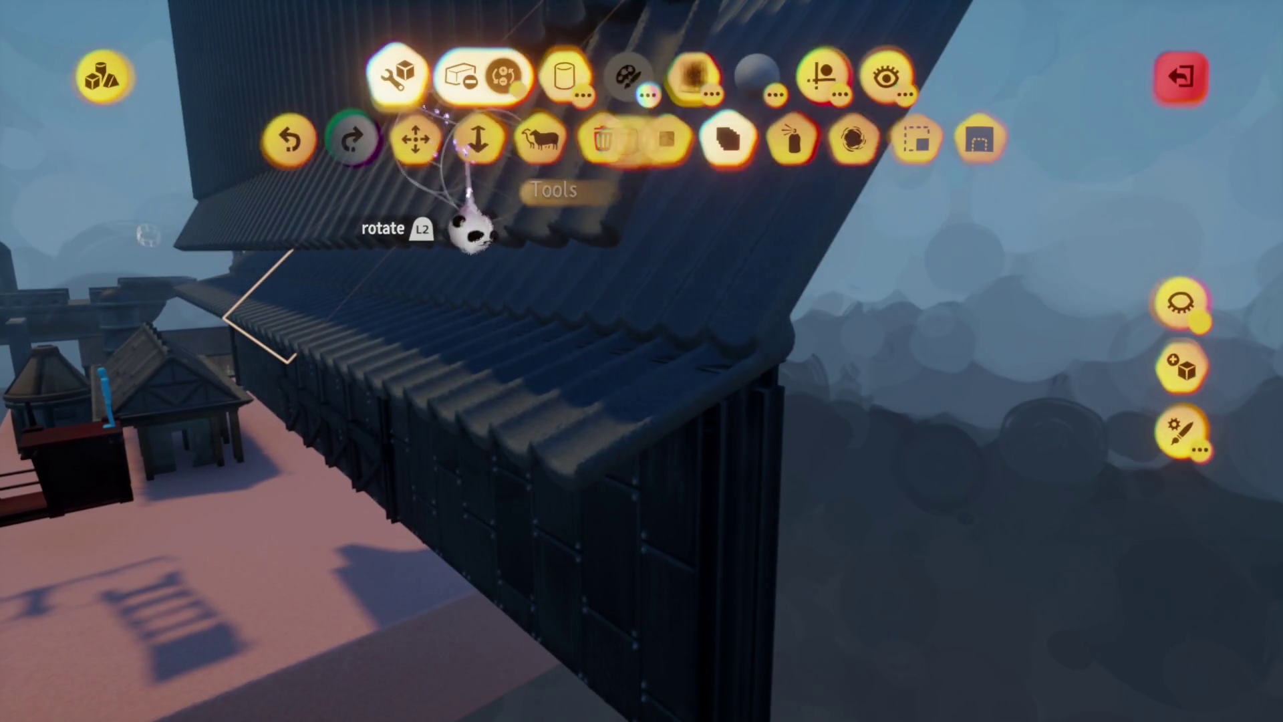
- Stretch the duplicate longer along the roof edge and exit sculpt mode
click(532, 304)
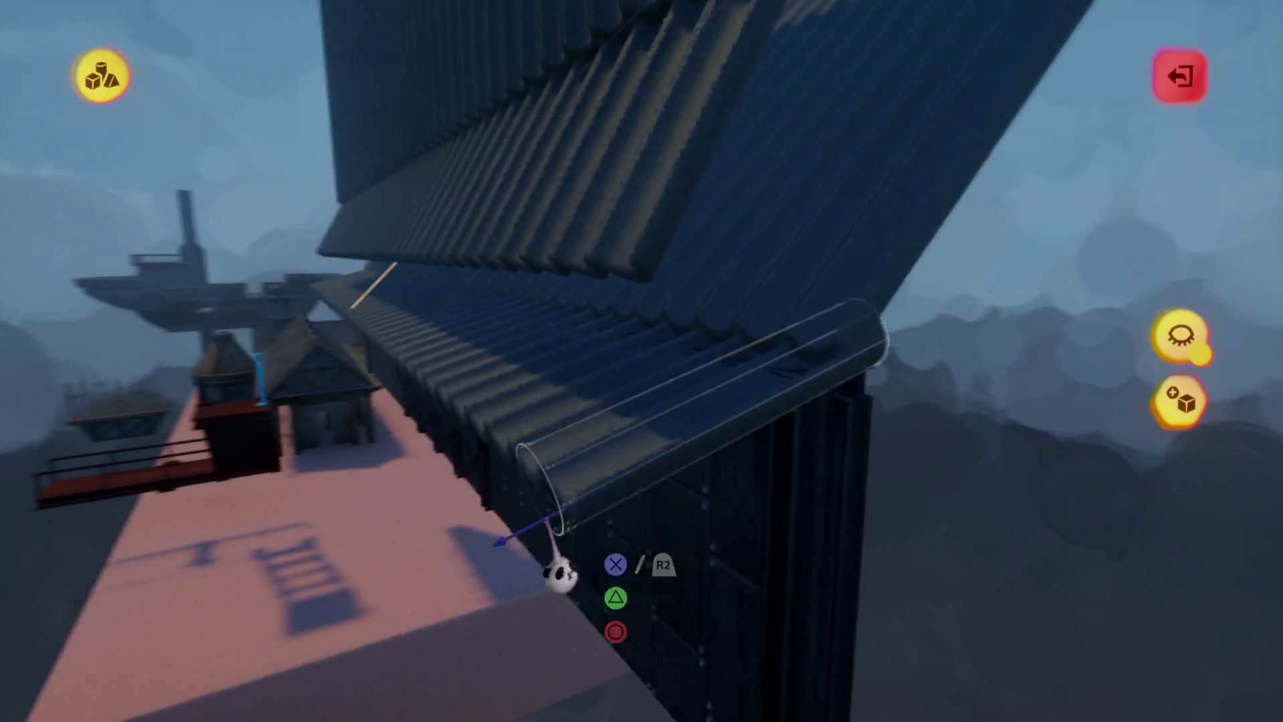
drag(553, 528, 538, 528)
mouse_move(542, 565)
mouse_down()
mouse_move(562, 601)
mouse_move(624, 501)
mouse_move(681, 355)
mouse_up()
key(Escape)
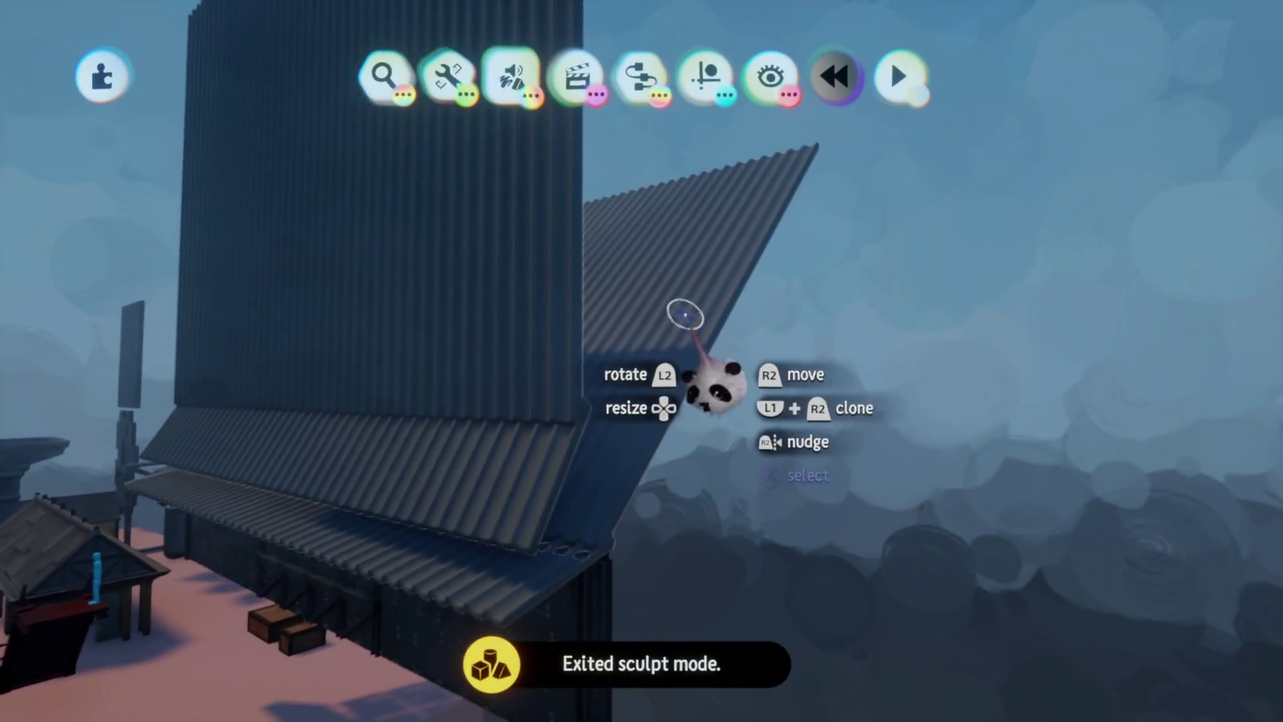
- Lift the corrugated roof panel upward and tilt it about 18° against the tower
drag(671, 367, 655, 227)
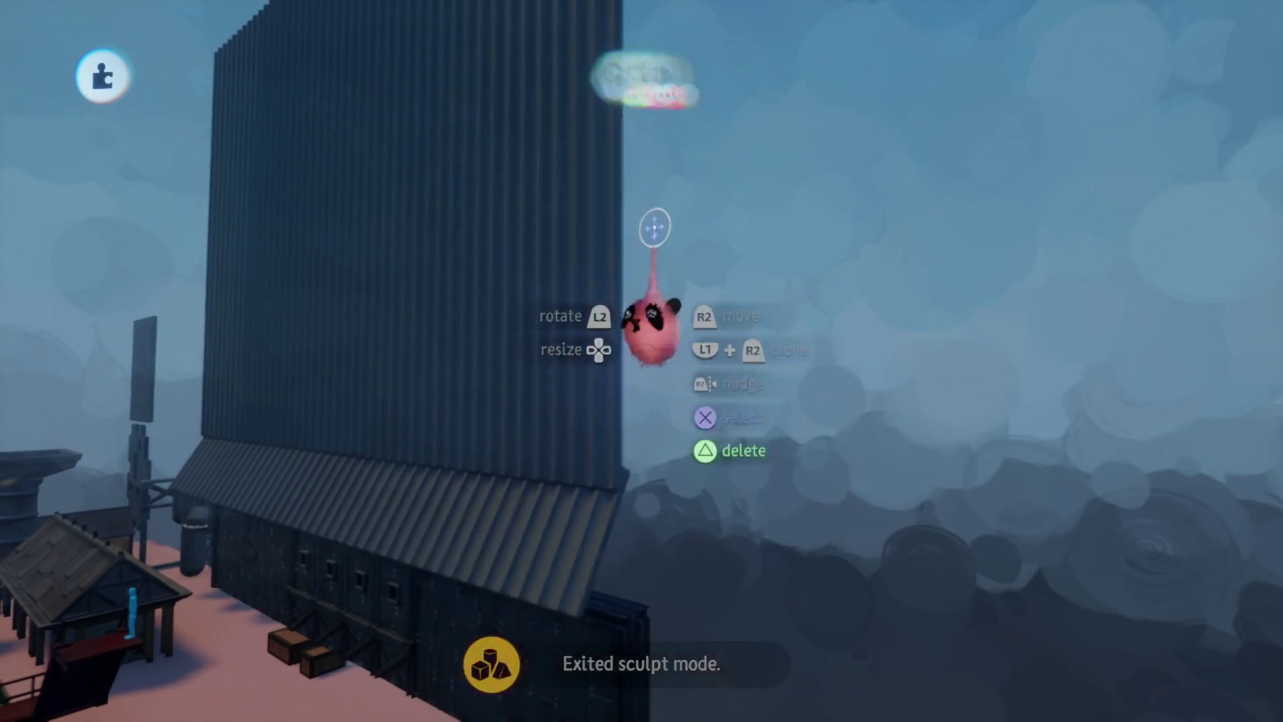
mouse_move(689, 334)
mouse_down()
mouse_move(605, 444)
mouse_move(625, 461)
mouse_up()
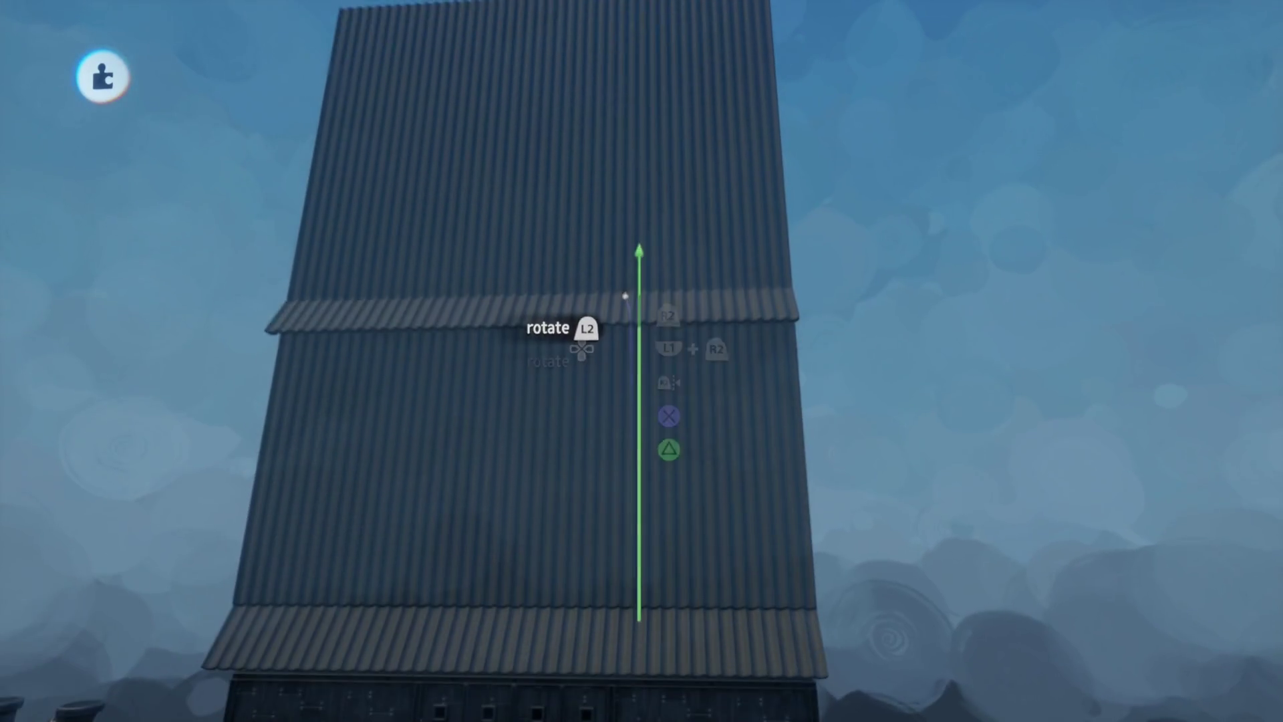
mouse_move(626, 325)
mouse_down()
mouse_move(618, 334)
mouse_move(623, 306)
mouse_up()
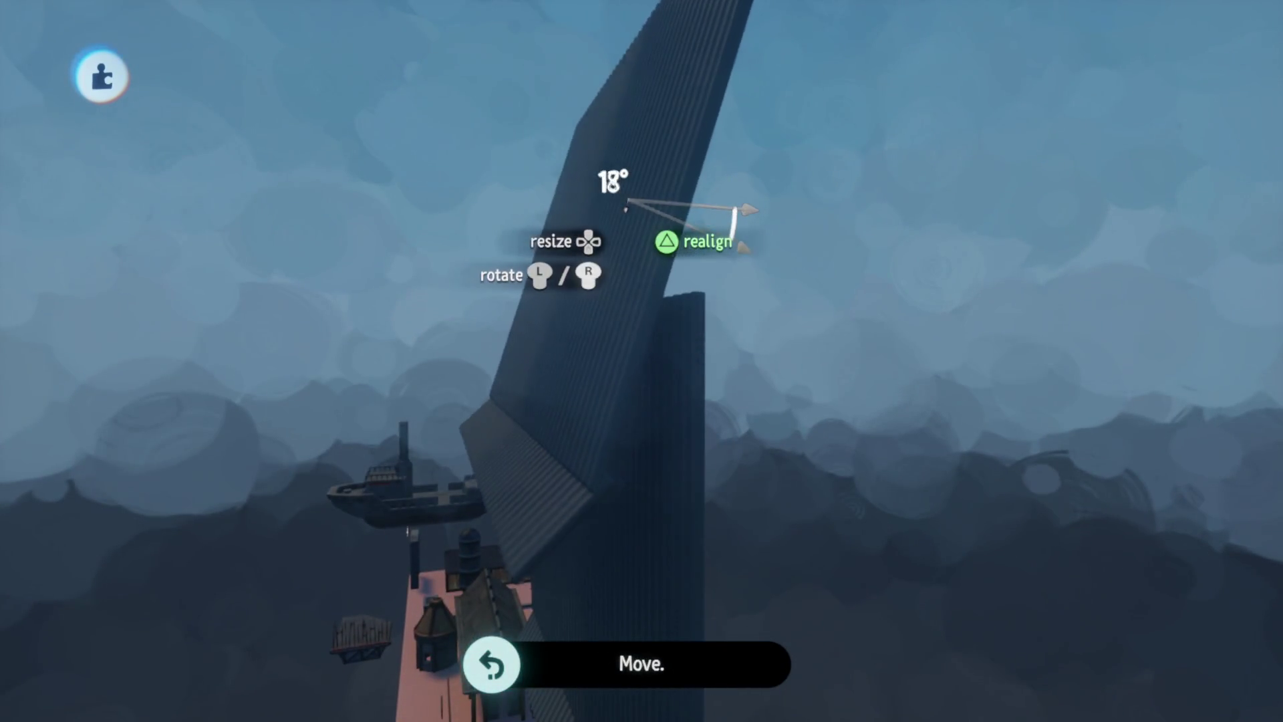
- Check the panel's eave overhang from around the building, then leave sculpt mode
drag(654, 381, 582, 433)
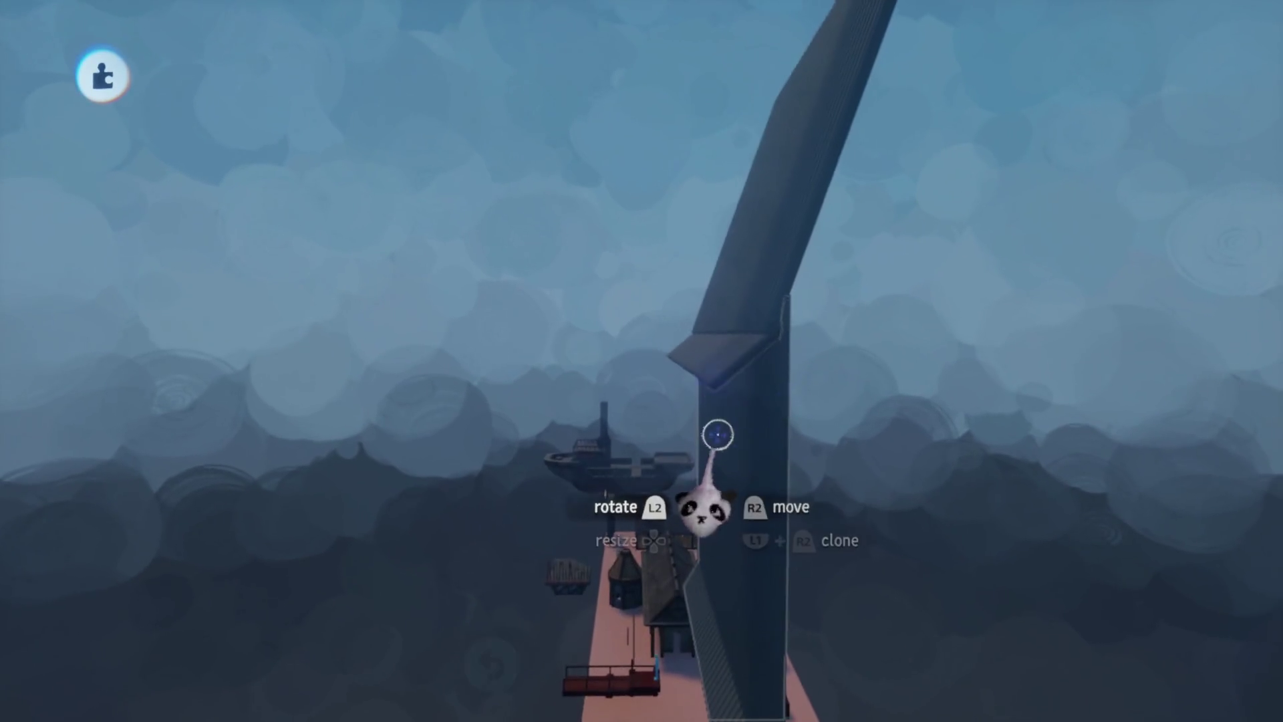
mouse_move(718, 435)
mouse_down()
mouse_move(688, 278)
mouse_move(665, 418)
mouse_move(699, 299)
mouse_move(622, 401)
mouse_move(636, 252)
mouse_move(676, 566)
mouse_move(659, 516)
mouse_move(665, 315)
mouse_move(662, 341)
mouse_move(675, 340)
mouse_move(669, 361)
mouse_move(659, 286)
mouse_move(662, 325)
mouse_move(649, 296)
mouse_move(662, 350)
mouse_move(610, 549)
mouse_move(687, 530)
mouse_move(673, 229)
mouse_move(645, 278)
mouse_move(641, 261)
mouse_move(609, 294)
mouse_move(604, 401)
mouse_move(592, 304)
mouse_move(452, 358)
mouse_move(616, 335)
mouse_move(249, 300)
mouse_up()
key(Escape)
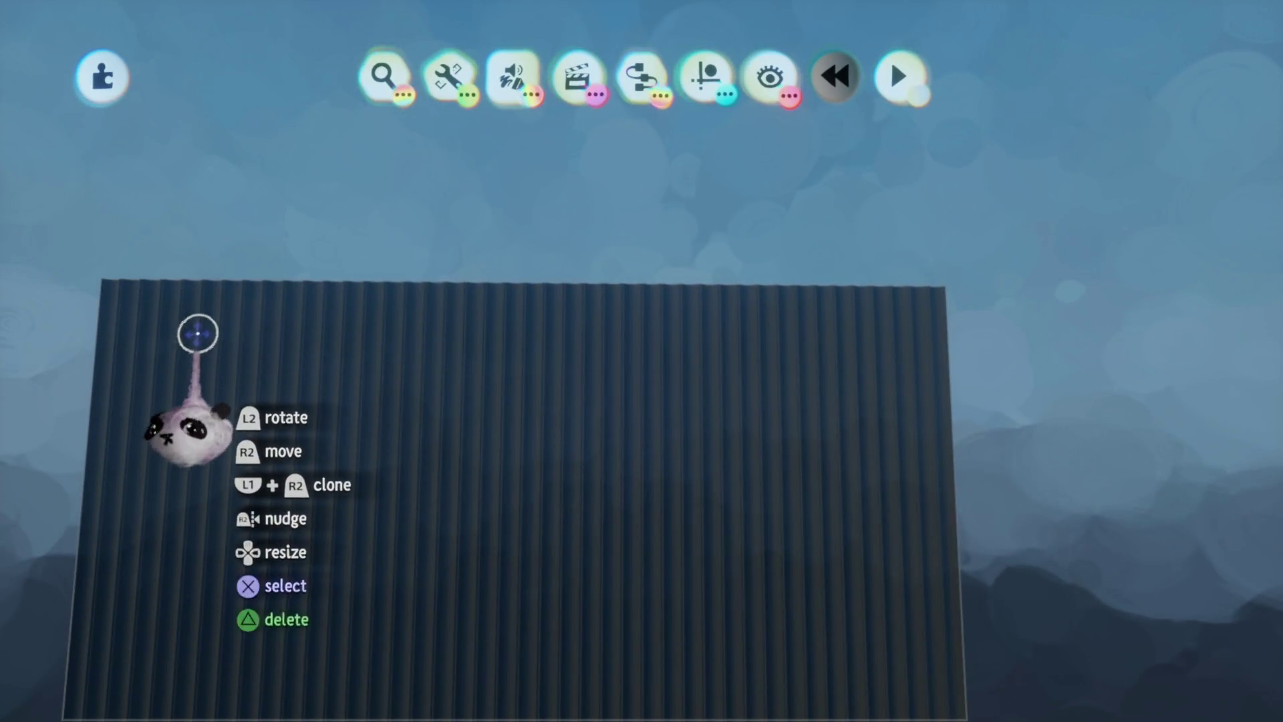